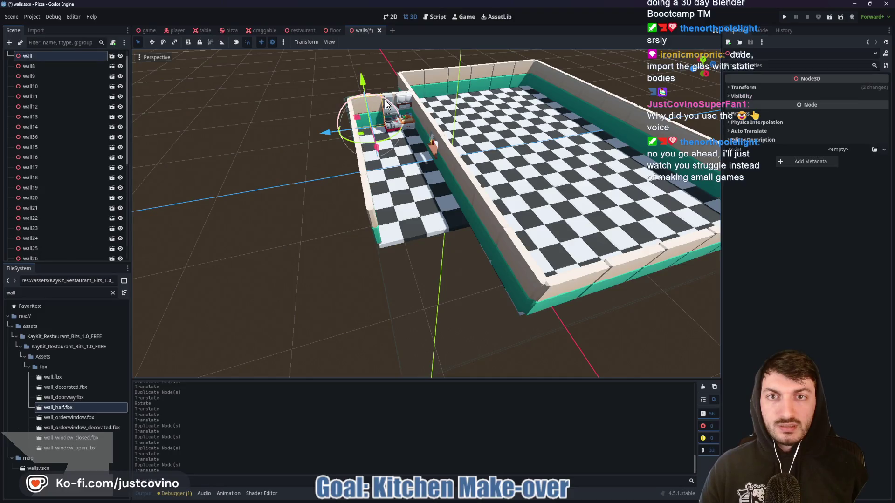
# Delete the duplicate kitchen counter piece, wall_decorated2.
pyautogui.moveTo(388, 106)
pyautogui.mouseDown()
pyautogui.moveTo(571, 94)
pyautogui.moveTo(497, 164)
pyautogui.mouseUp()
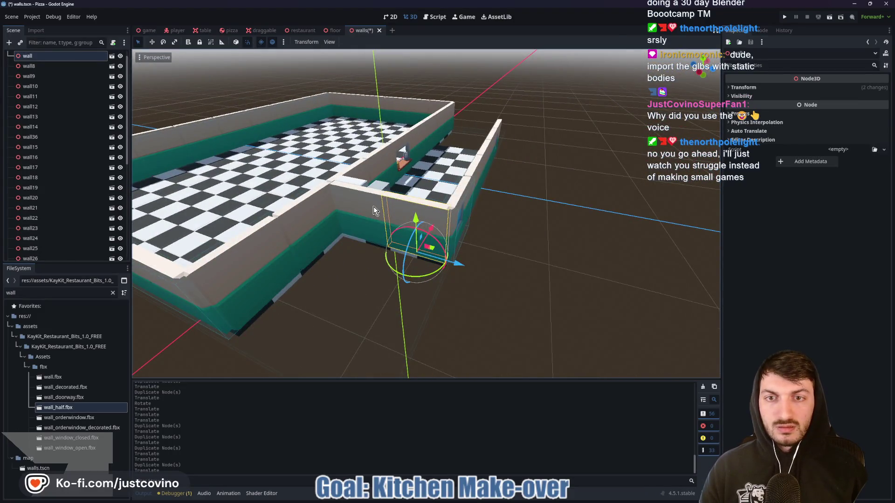
pyautogui.moveTo(372, 210)
pyautogui.mouseDown()
pyautogui.moveTo(466, 187)
pyautogui.moveTo(361, 165)
pyautogui.moveTo(526, 266)
pyautogui.moveTo(534, 239)
pyautogui.moveTo(444, 199)
pyautogui.mouseUp()
pyautogui.keyDown('shift'); pyautogui.click(361, 166); pyautogui.keyUp('shift')
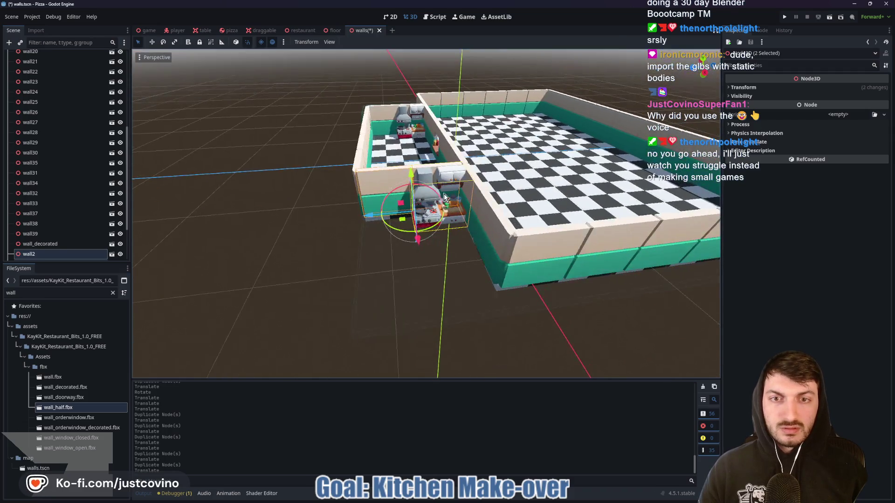
pyautogui.click(430, 199)
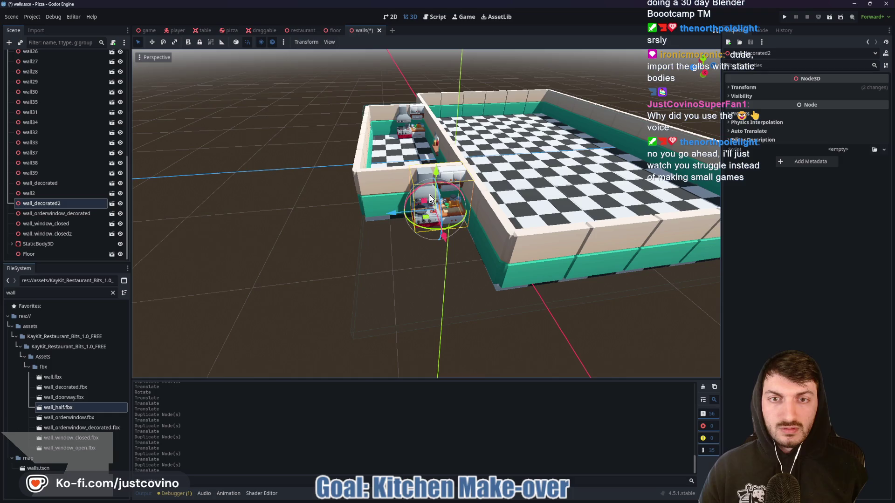
pyautogui.press('Delete')
pyautogui.click(428, 258)
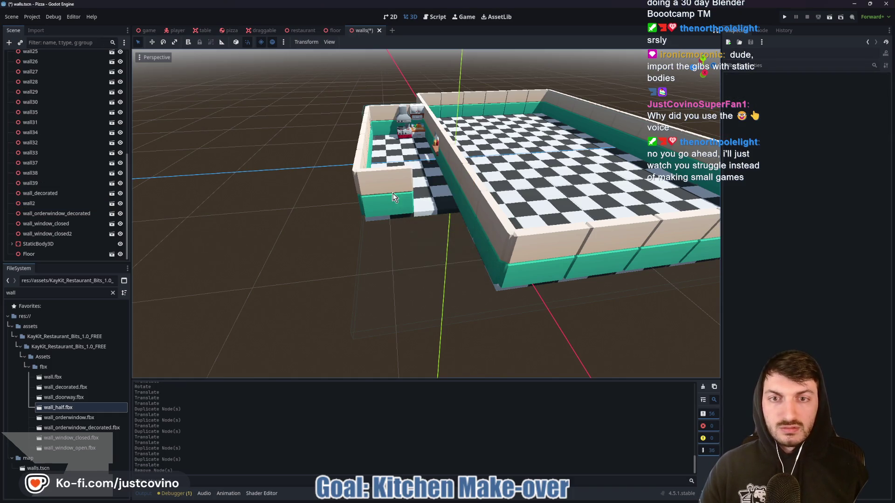
# Close the wall gap with a copy of wall2 and delete partition wall34.
pyautogui.hotkey('ctrl', 'd')
pyautogui.moveTo(342, 220); pyautogui.dragTo(391, 222)
pyautogui.click(460, 160)
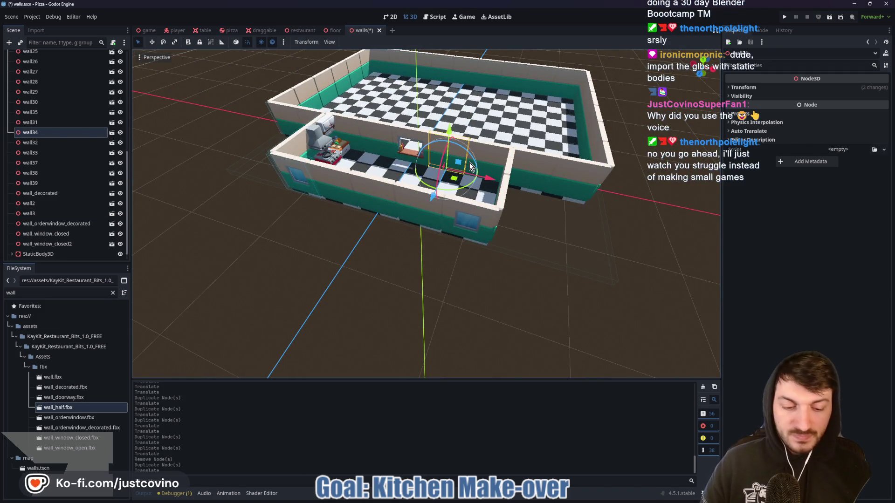
pyautogui.press('Delete')
pyautogui.click(427, 259)
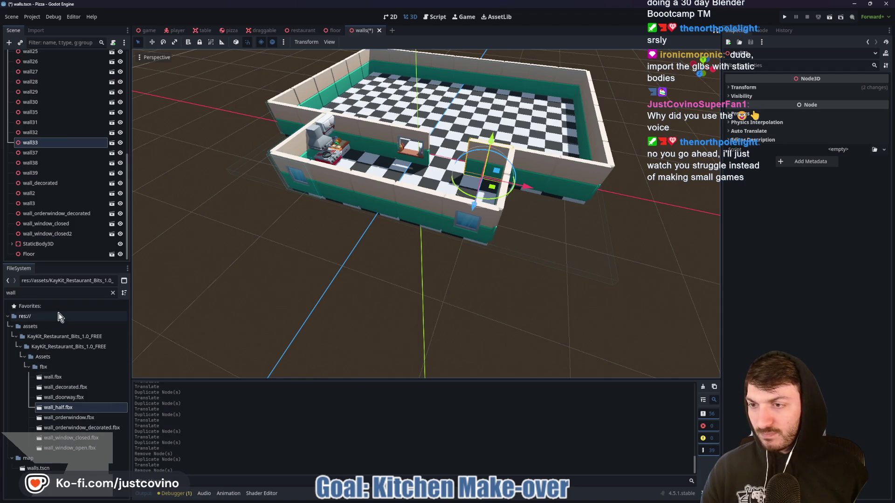
# Filter the FileSystem assets for 'door'.
pyautogui.click(48, 294)
pyautogui.press('BackSpace')
pyautogui.press('BackSpace')
pyautogui.press('BackSpace')
pyautogui.press('BackSpace')
pyautogui.write('door')
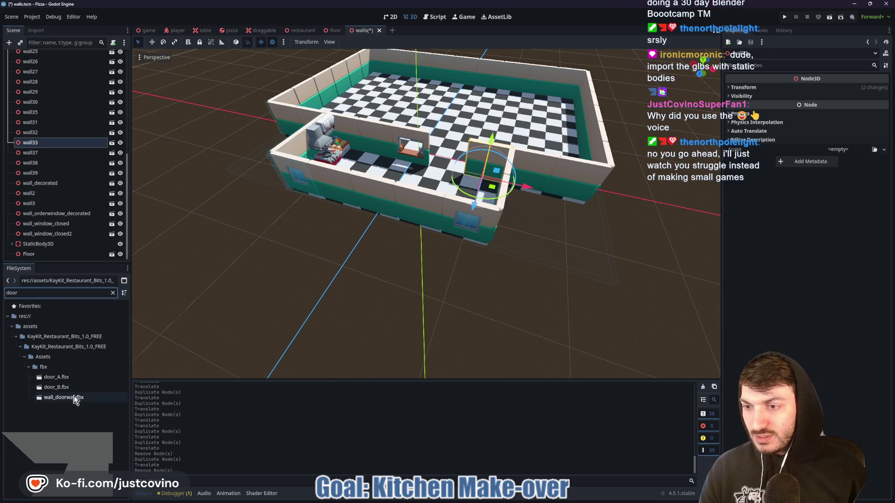
# Drop wall_doorway.fbx into the partition, moving wall33 -4 and the doorway +4 on X.
pyautogui.moveTo(74, 402)
pyautogui.mouseDown()
pyautogui.moveTo(445, 229)
pyautogui.moveTo(480, 191)
pyautogui.moveTo(449, 182)
pyautogui.mouseUp()
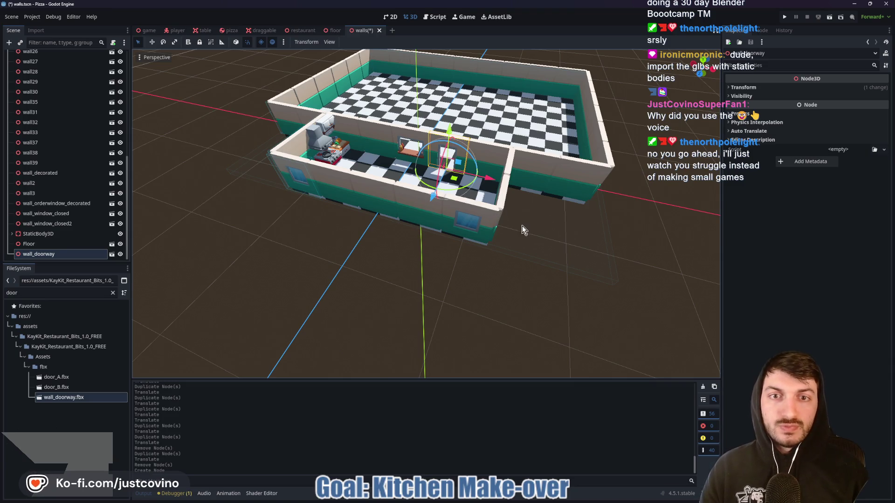
pyautogui.scroll(5, 522, 226)
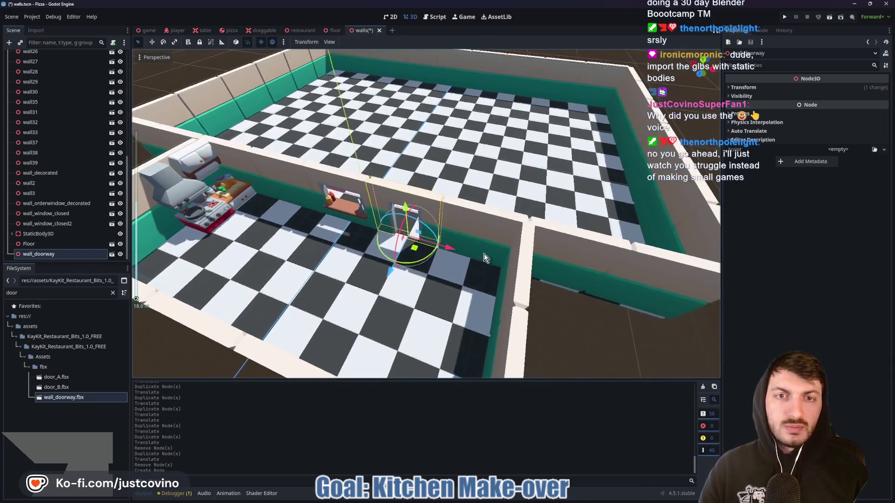
pyautogui.click(468, 252)
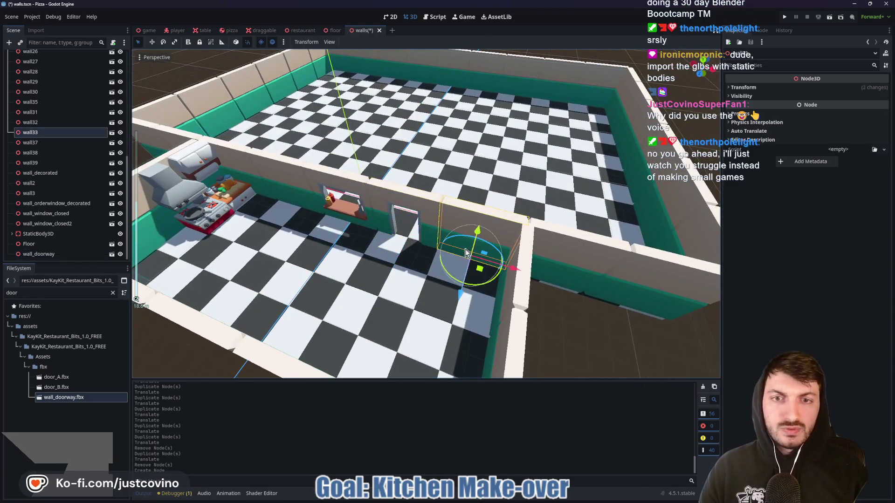
pyautogui.moveTo(513, 269); pyautogui.dragTo(444, 257)
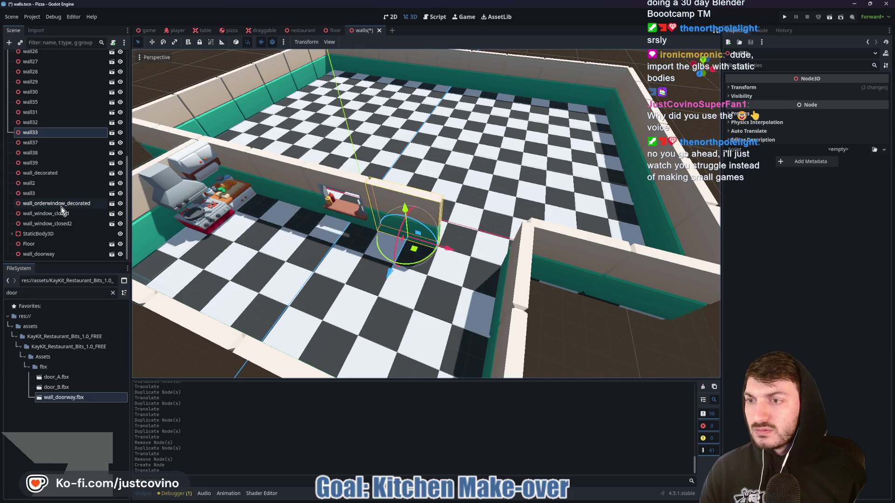
pyautogui.click(46, 254)
pyautogui.moveTo(442, 256); pyautogui.dragTo(510, 267)
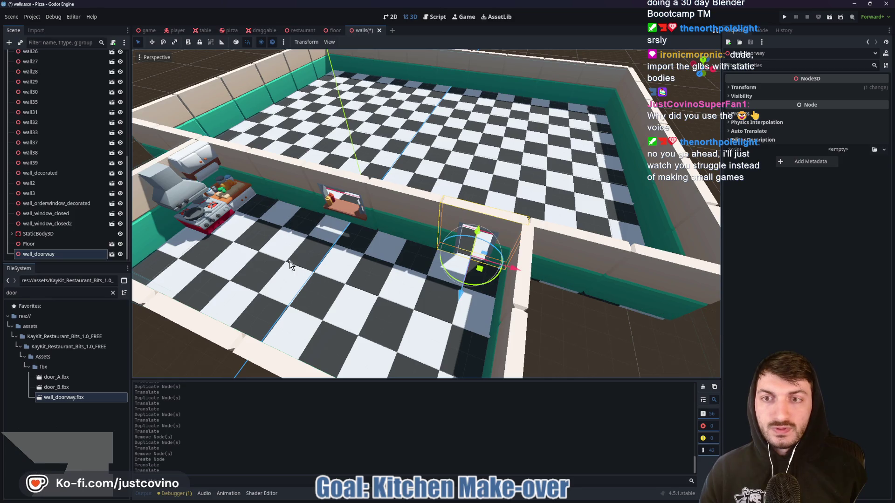
pyautogui.moveTo(261, 239)
pyautogui.mouseDown()
pyautogui.moveTo(366, 227)
pyautogui.moveTo(285, 240)
pyautogui.mouseUp()
pyautogui.scroll(-5, 286, 240)
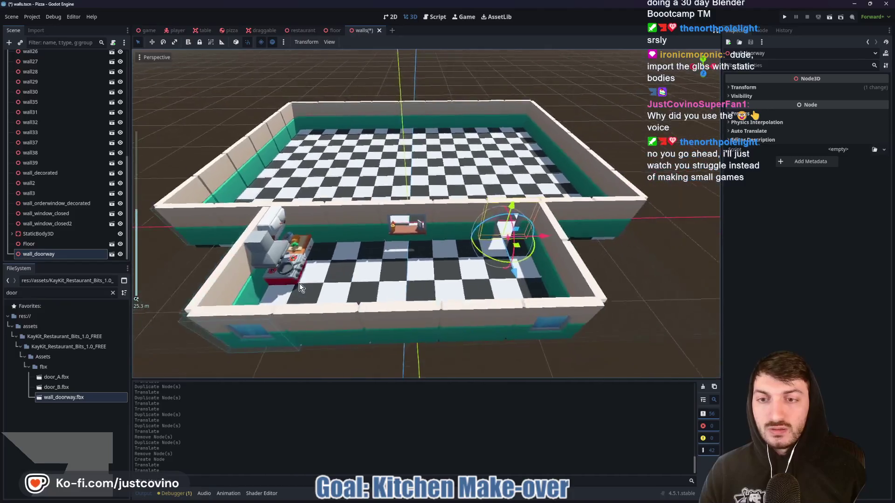
pyautogui.moveTo(373, 267)
pyautogui.mouseDown()
pyautogui.moveTo(306, 272)
pyautogui.moveTo(420, 263)
pyautogui.moveTo(313, 247)
pyautogui.moveTo(417, 250)
pyautogui.moveTo(418, 239)
pyautogui.mouseUp()
pyautogui.scroll(5, 459, 261)
pyautogui.scroll(-4, 459, 261)
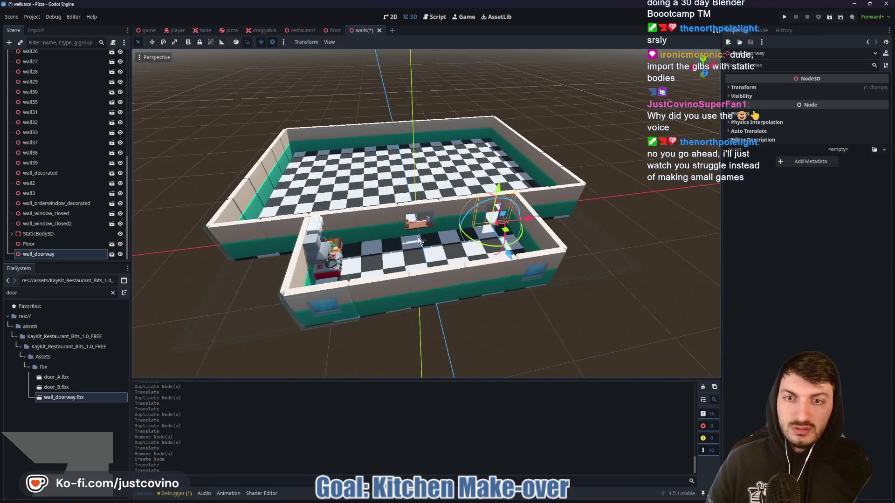
# Replace kitchen corner wall32 with a duplicated wall_doorway piece.
pyautogui.click(341, 225)
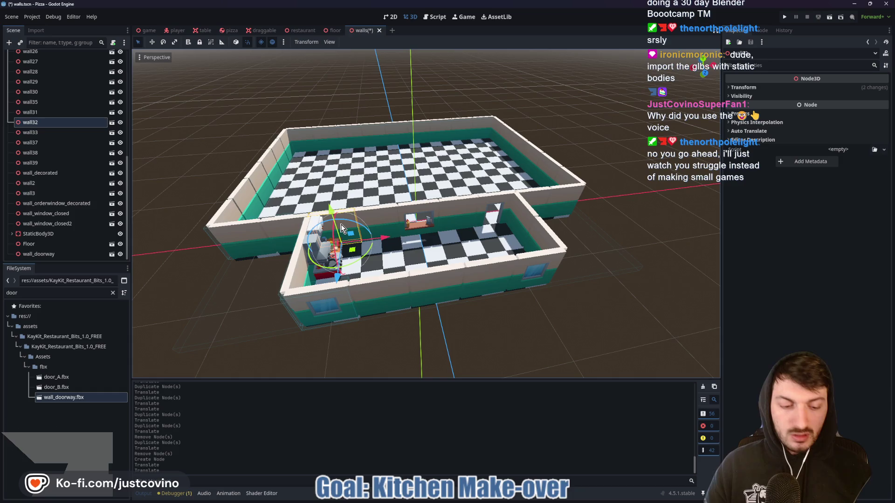
pyautogui.press('Delete')
pyautogui.press('Return')
pyautogui.click(491, 204)
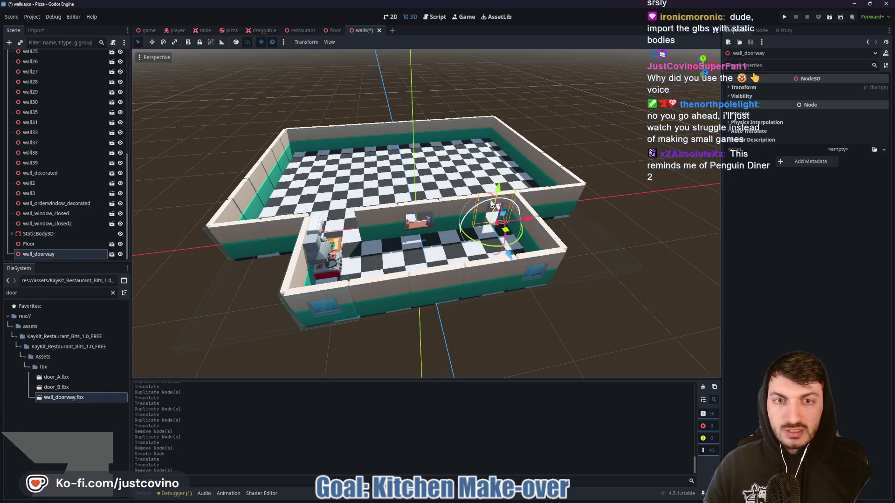
pyautogui.hotkey('ctrl', 'd')
pyautogui.moveTo(496, 204); pyautogui.dragTo(394, 238)
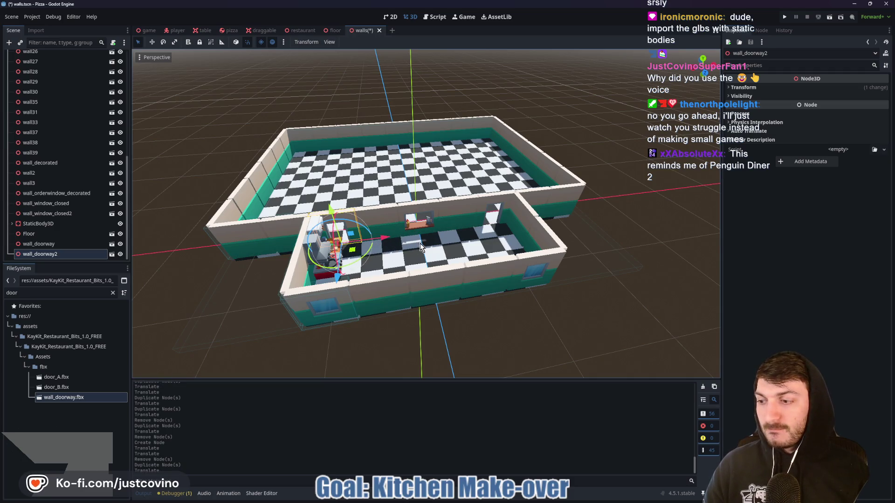
# Slide the wall_decorated counter into the kitchen corner, shifting the corner wall aside.
pyautogui.click(305, 251)
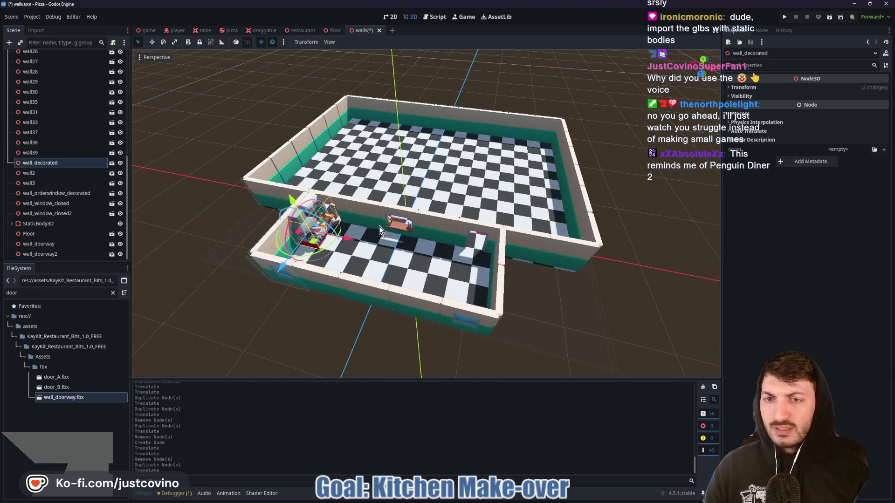
pyautogui.moveTo(348, 240); pyautogui.dragTo(254, 218)
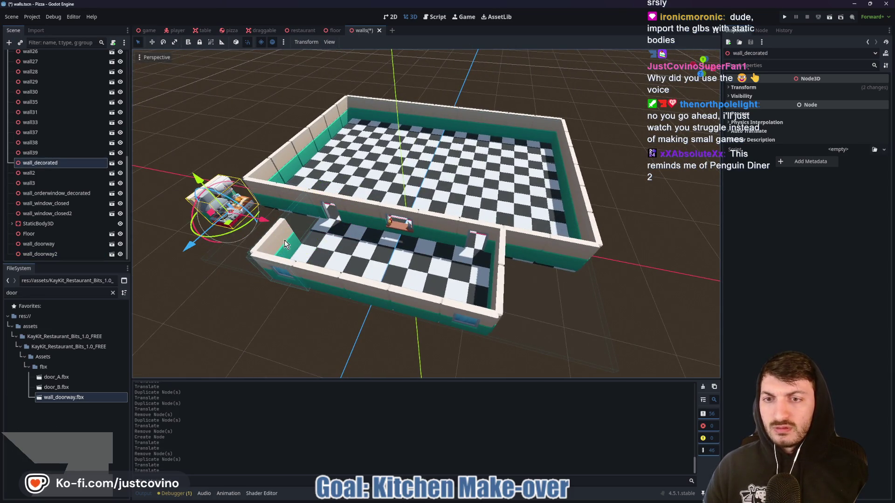
pyautogui.click(303, 262)
pyautogui.moveTo(254, 306); pyautogui.dragTo(284, 261)
pyautogui.click(236, 228)
pyautogui.moveTo(188, 251); pyautogui.dragTo(174, 275)
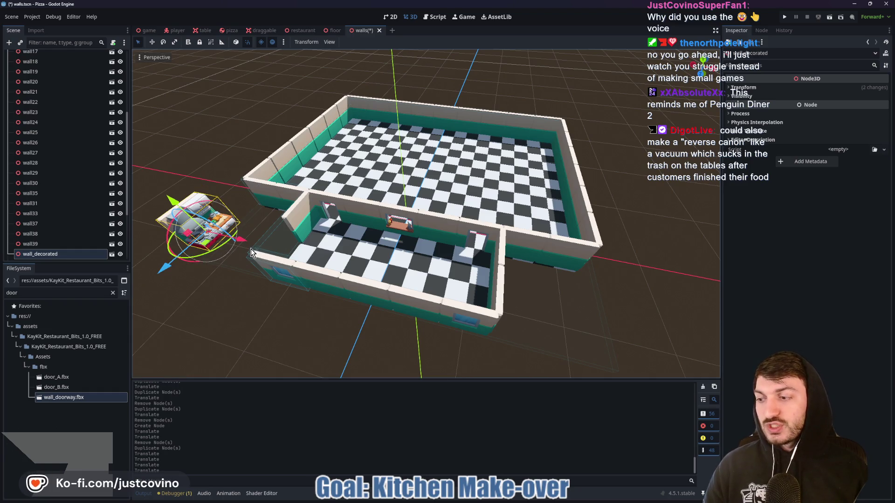
pyautogui.moveTo(241, 243); pyautogui.dragTo(328, 278)
pyautogui.moveTo(181, 279)
pyautogui.mouseDown()
pyautogui.moveTo(279, 262)
pyautogui.moveTo(575, 285)
pyautogui.mouseUp()
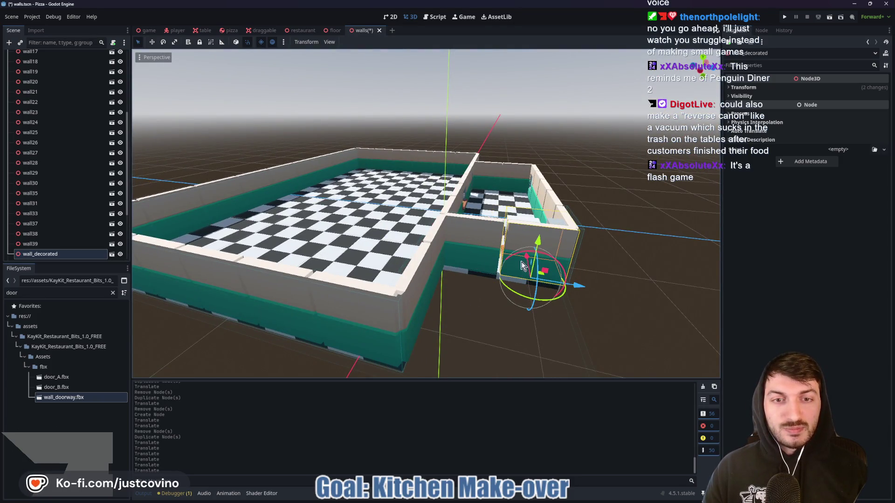
# Nudge the outer wall piece slightly into line.
pyautogui.click(486, 251)
pyautogui.moveTo(511, 273); pyautogui.dragTo(516, 278)
pyautogui.click(612, 260)
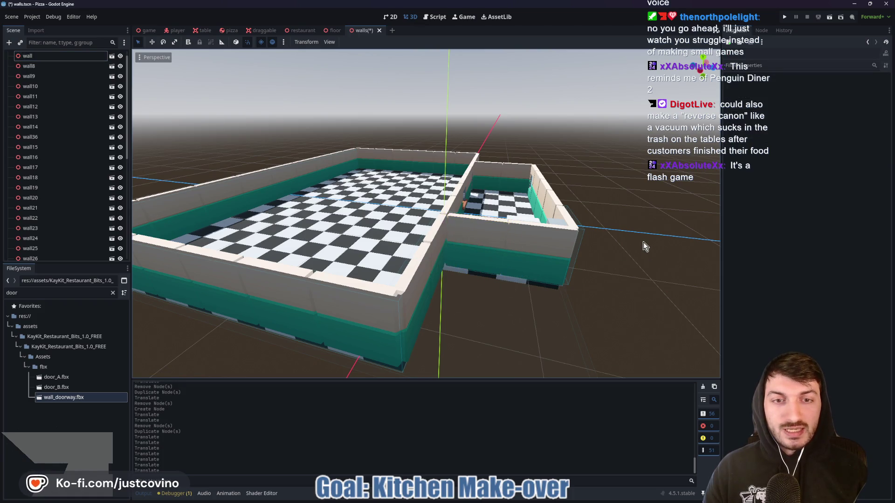
pyautogui.scroll(3, 591, 247)
pyautogui.scroll(3, 360, 191)
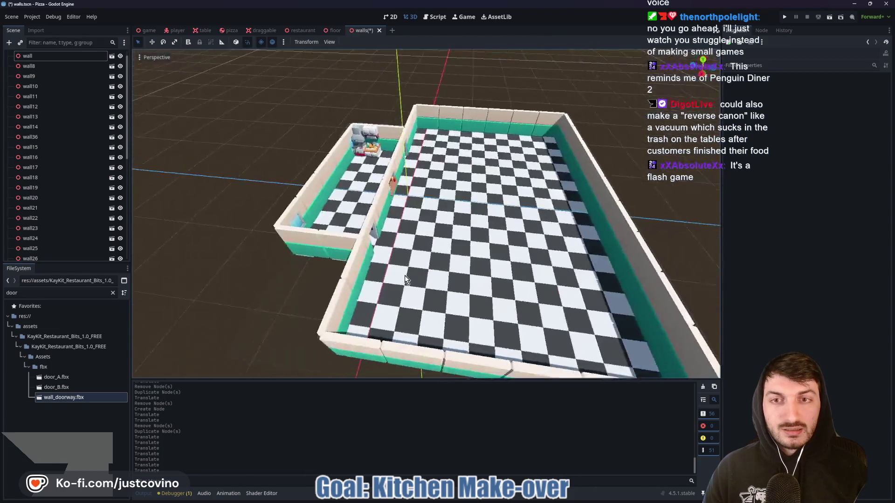
pyautogui.scroll(3, 327, 196)
pyautogui.scroll(-5, 466, 285)
pyautogui.scroll(5, 466, 261)
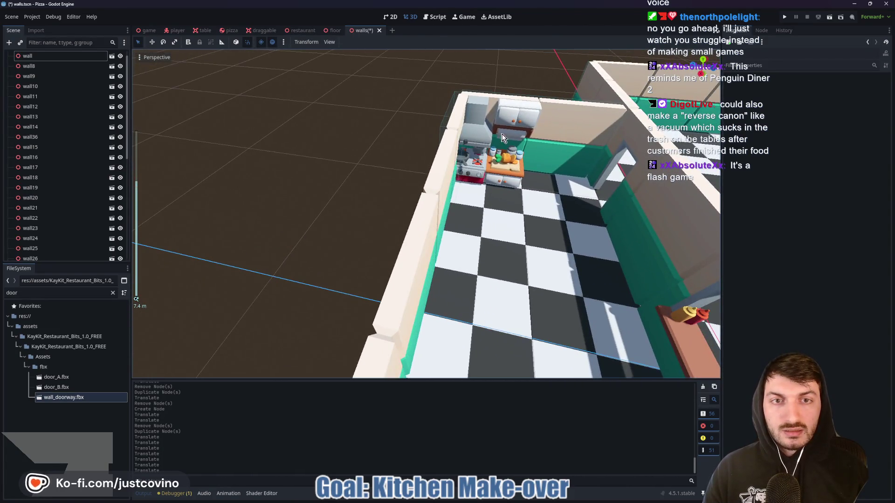
# Push wall_decorated 0.6 units along -Z against the back wall.
pyautogui.click(501, 138)
pyautogui.scroll(3, 526, 194)
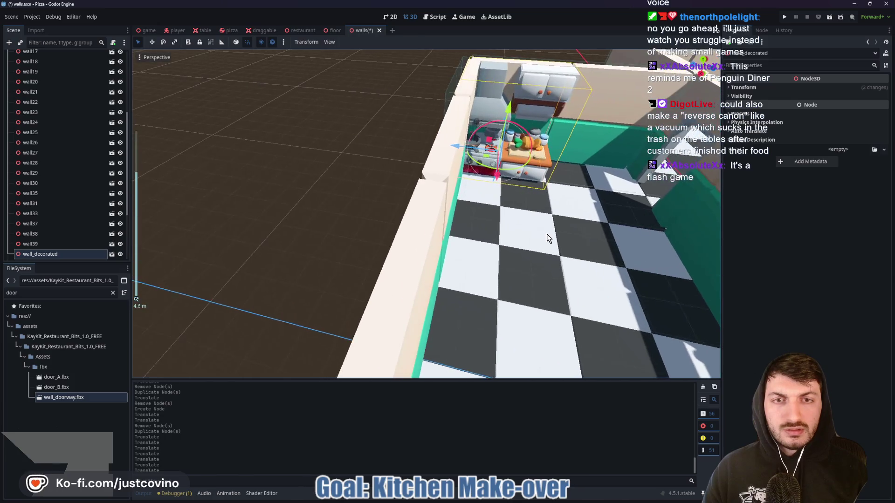
pyautogui.moveTo(492, 159); pyautogui.dragTo(502, 164)
pyautogui.scroll(4, 499, 200)
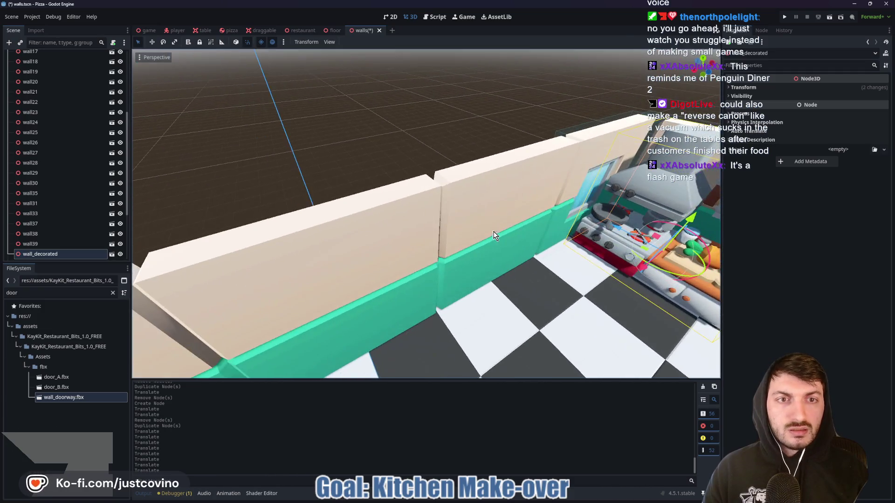
# Delete the counter's CollisionShape3D and the wall_window_closed piece.
pyautogui.click(586, 145)
pyautogui.press('Delete')
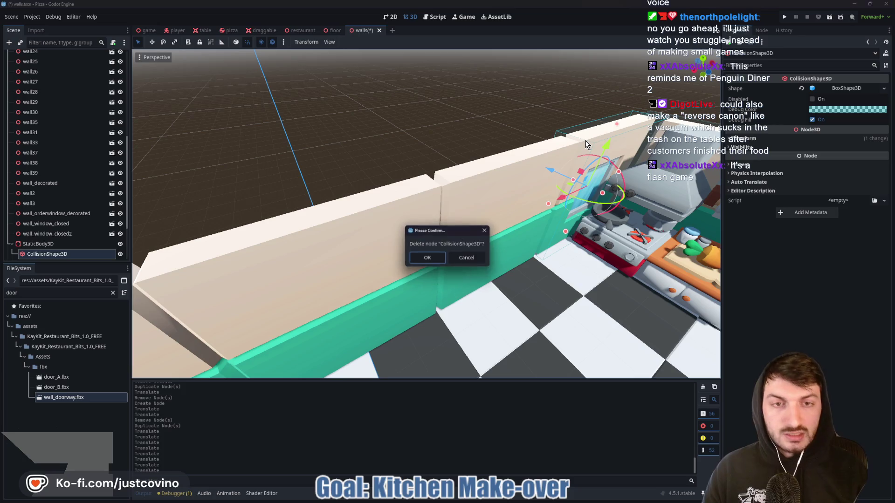
pyautogui.click(438, 259)
pyautogui.click(608, 142)
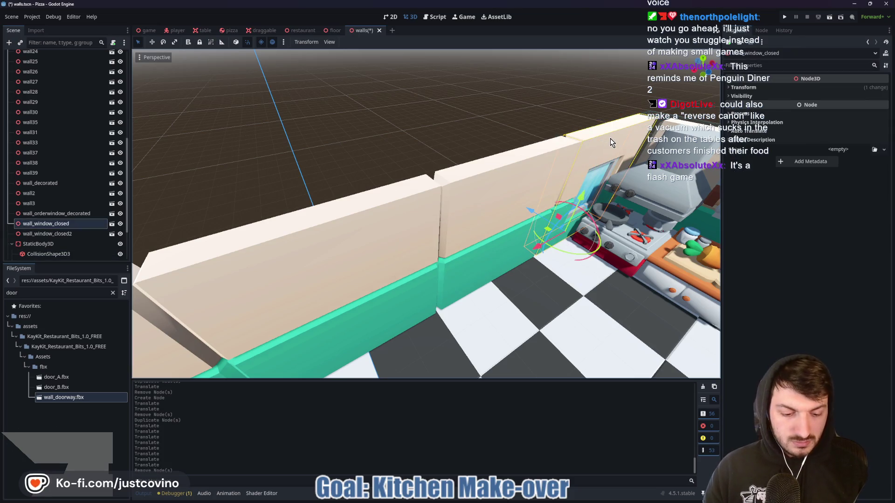
pyautogui.press('Delete')
pyautogui.click(438, 260)
# Fill the window gap with wall40, a copy of wall39 slid along X.
pyautogui.click(532, 203)
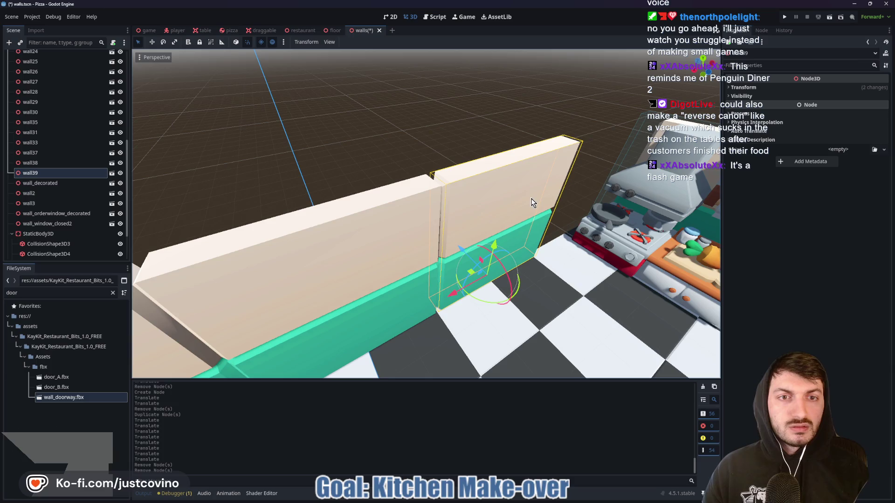
pyautogui.hotkey('ctrl', 'd')
pyautogui.moveTo(449, 296)
pyautogui.mouseDown()
pyautogui.moveTo(559, 258)
pyautogui.moveTo(549, 264)
pyautogui.moveTo(479, 114)
pyautogui.mouseUp()
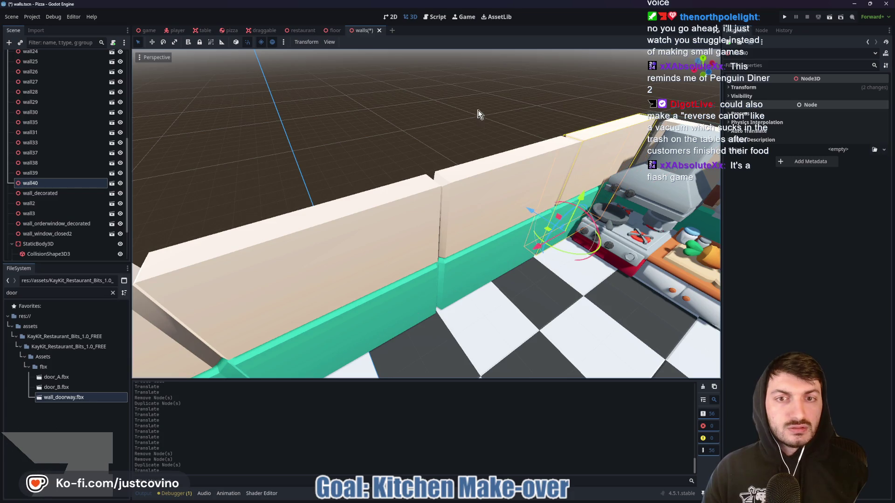
pyautogui.scroll(-3, 580, 153)
pyautogui.moveTo(710, 228); pyautogui.dragTo(518, 249)
pyautogui.click(474, 173)
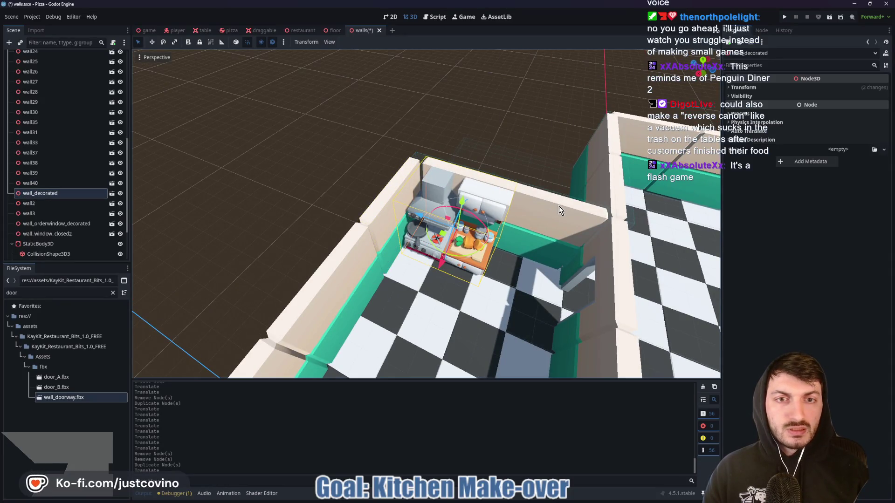
# Duplicate a wall as wall41 and shift it one unit along X.
pyautogui.click(398, 181)
pyautogui.hotkey('ctrl', 'd')
pyautogui.moveTo(383, 272); pyautogui.dragTo(391, 260)
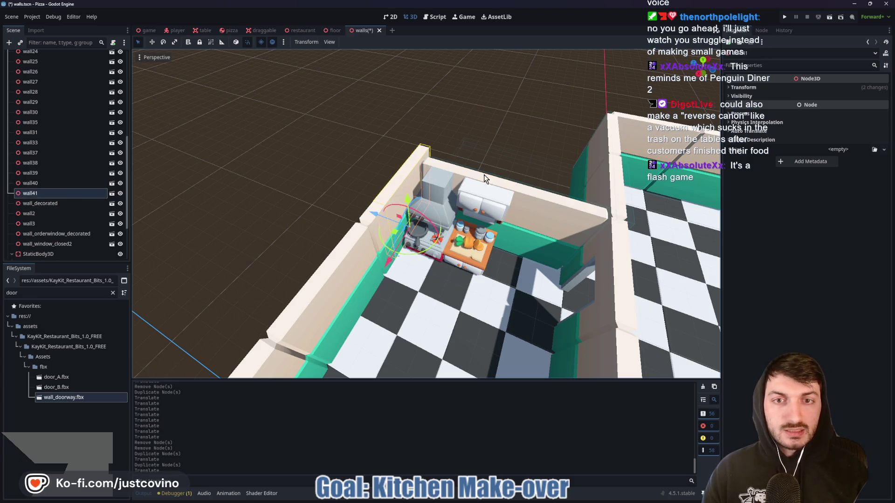
pyautogui.scroll(5, 459, 217)
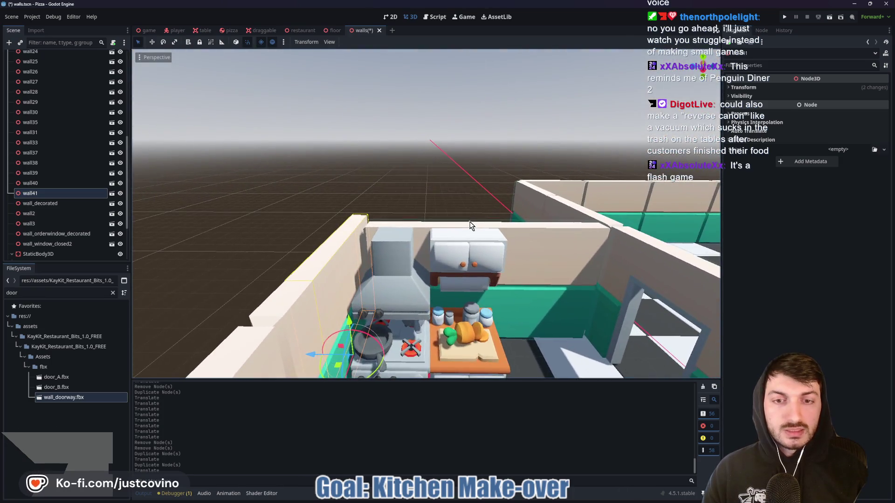
pyautogui.scroll(-2, 466, 231)
# Start moving the wall_decorated kitchen wall along Z, then cancel the move.
pyautogui.click(407, 273)
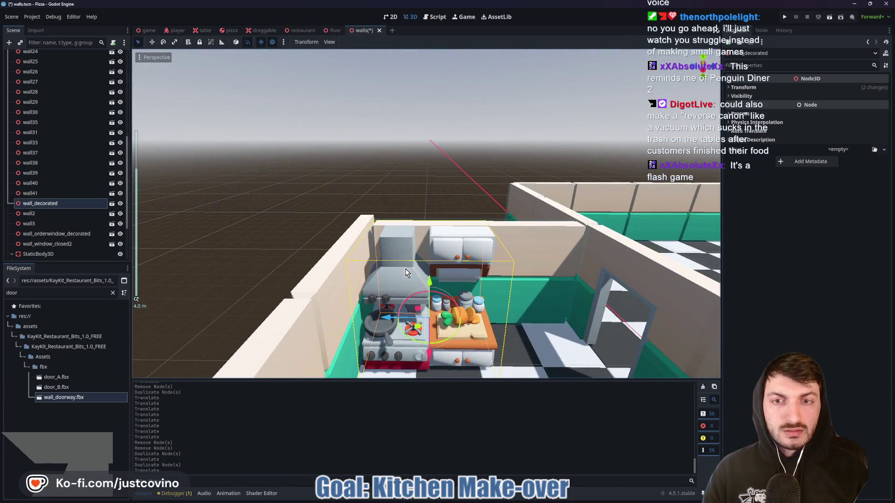
pyautogui.moveTo(388, 318)
pyautogui.mouseDown()
pyautogui.moveTo(371, 319)
pyautogui.moveTo(385, 321)
pyautogui.mouseUp()
pyautogui.press('Escape')
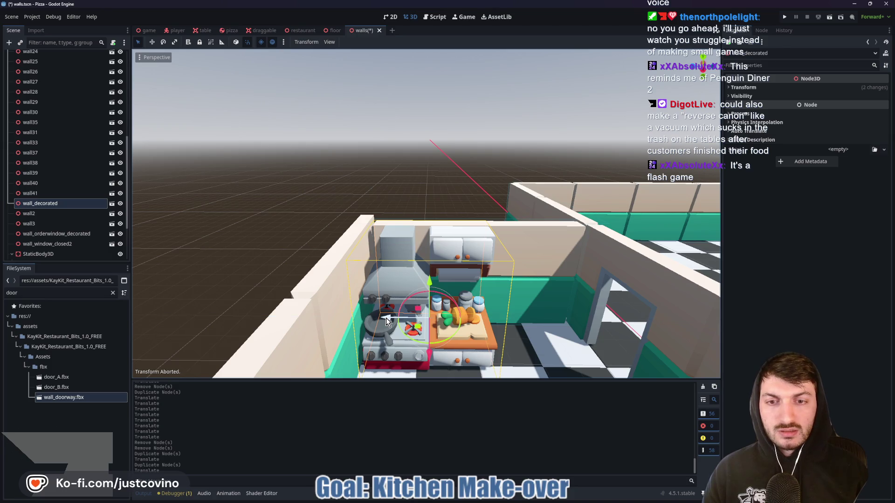
pyautogui.scroll(5, 388, 315)
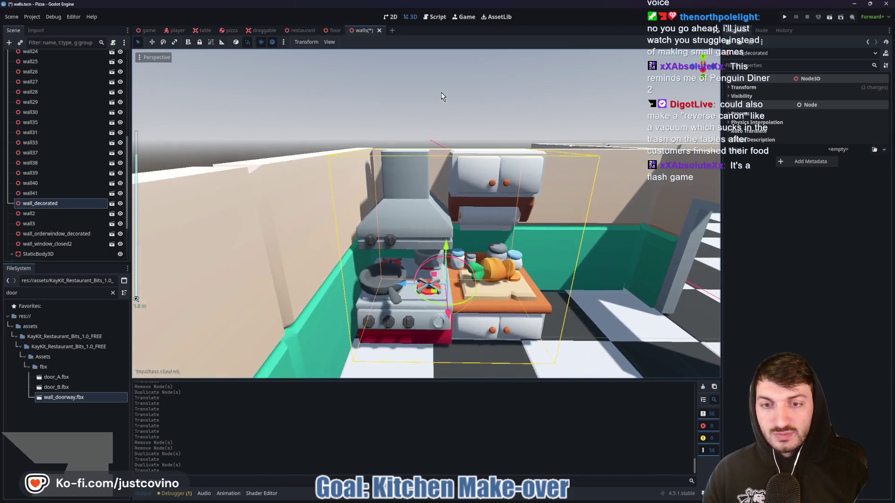
pyautogui.scroll(-3, 422, 229)
# Move wall4 five units along Z.
pyautogui.moveTo(422, 229)
pyautogui.mouseDown()
pyautogui.moveTo(416, 178)
pyautogui.moveTo(443, 114)
pyautogui.moveTo(279, 132)
pyautogui.mouseUp()
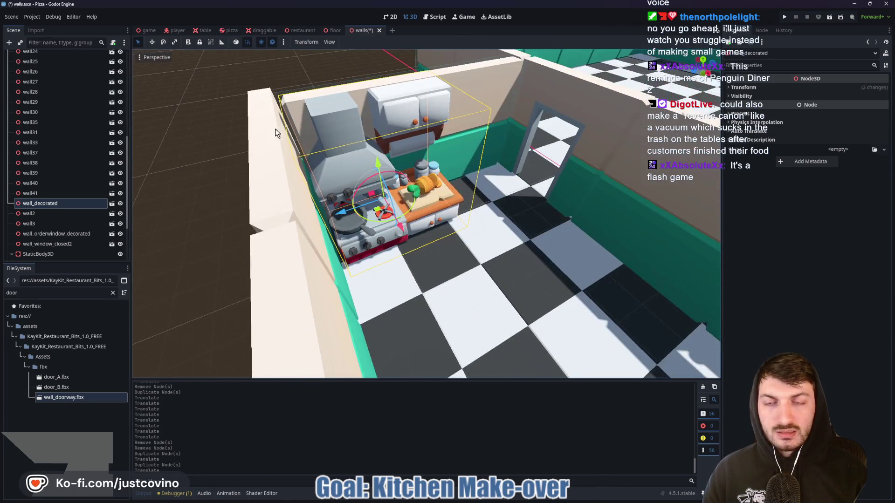
pyautogui.scroll(-2, 421, 176)
pyautogui.click(482, 79)
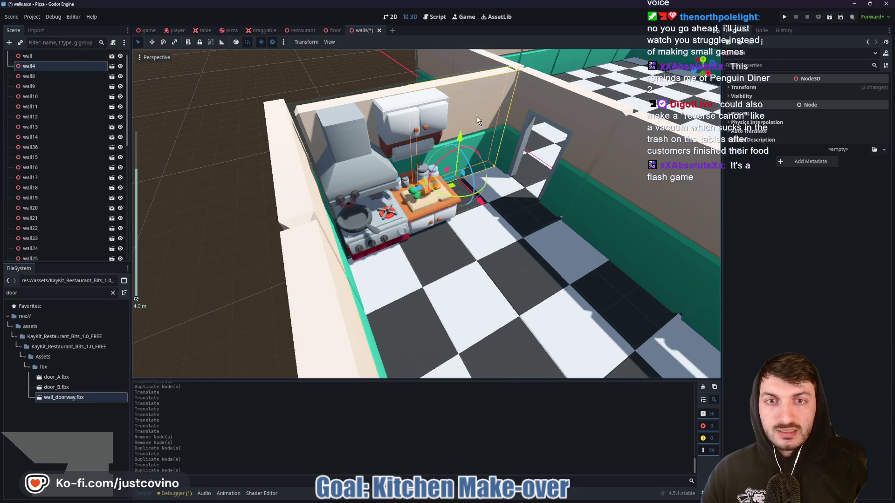
pyautogui.moveTo(418, 189); pyautogui.dragTo(268, 212)
pyautogui.moveTo(485, 205)
pyautogui.mouseDown()
pyautogui.moveTo(444, 200)
pyautogui.moveTo(416, 180)
pyautogui.moveTo(304, 210)
pyautogui.moveTo(182, 194)
pyautogui.mouseUp()
pyautogui.scroll(2, 368, 210)
pyautogui.moveTo(368, 209)
pyautogui.mouseDown()
pyautogui.moveTo(425, 225)
pyautogui.moveTo(352, 242)
pyautogui.moveTo(466, 224)
pyautogui.moveTo(492, 210)
pyautogui.moveTo(281, 259)
pyautogui.mouseUp()
pyautogui.scroll(-3, 408, 253)
pyautogui.scroll(2, 408, 253)
pyautogui.moveTo(409, 253)
pyautogui.mouseDown()
pyautogui.moveTo(592, 279)
pyautogui.moveTo(578, 246)
pyautogui.mouseUp()
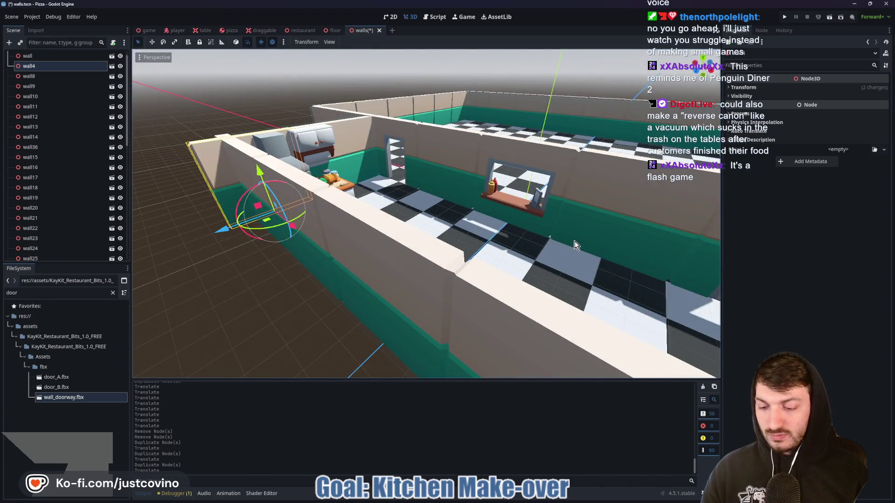
# Save the walls scene and inspect the kitchen window openings.
pyautogui.hotkey('ctrl', 's')
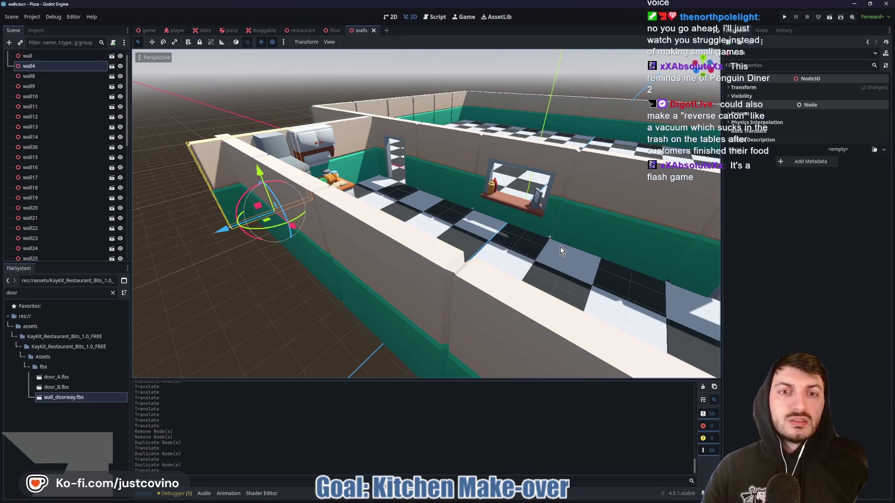
pyautogui.scroll(2, 560, 247)
pyautogui.moveTo(437, 272)
pyautogui.mouseDown()
pyautogui.moveTo(477, 289)
pyautogui.moveTo(658, 281)
pyautogui.moveTo(539, 305)
pyautogui.moveTo(343, 291)
pyautogui.moveTo(440, 292)
pyautogui.moveTo(338, 297)
pyautogui.mouseUp()
pyautogui.scroll(3, 477, 242)
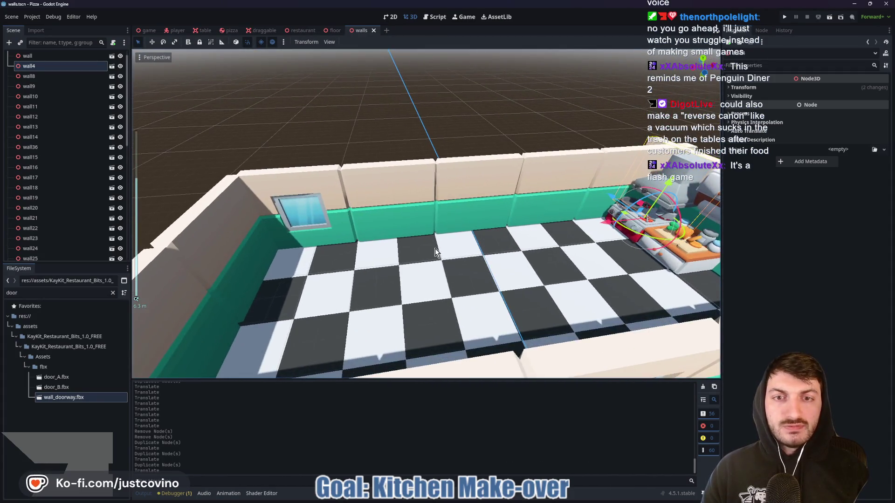
pyautogui.moveTo(437, 258)
pyautogui.mouseDown()
pyautogui.moveTo(671, 258)
pyautogui.moveTo(447, 252)
pyautogui.mouseUp()
pyautogui.scroll(-5, 54, 136)
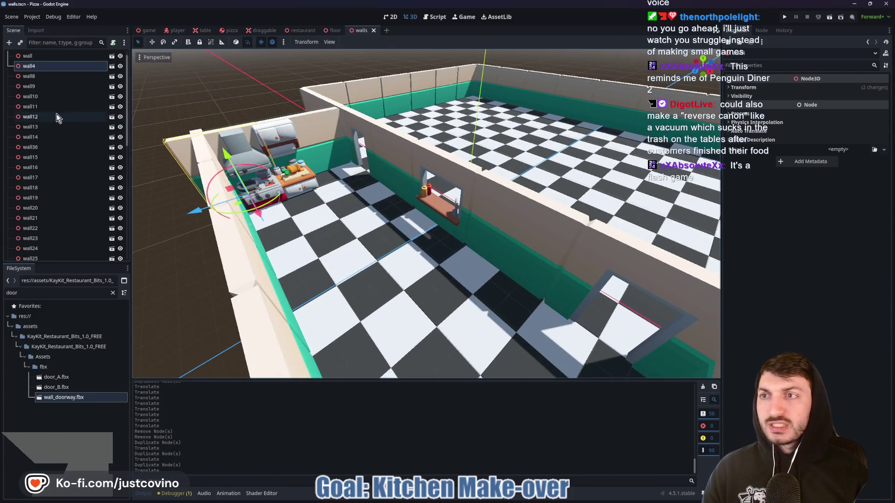
pyautogui.scroll(-5, 56, 163)
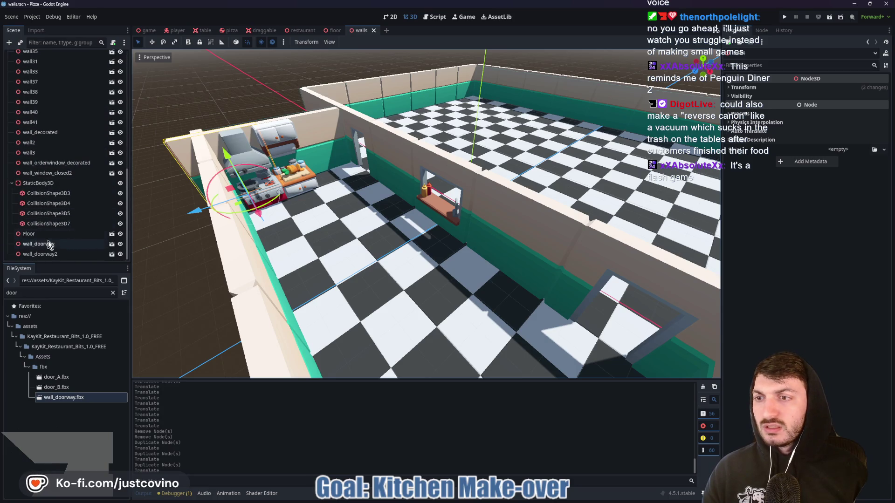
# Delete the Floor node from the walls scene.
pyautogui.click(40, 234)
pyautogui.press('Delete')
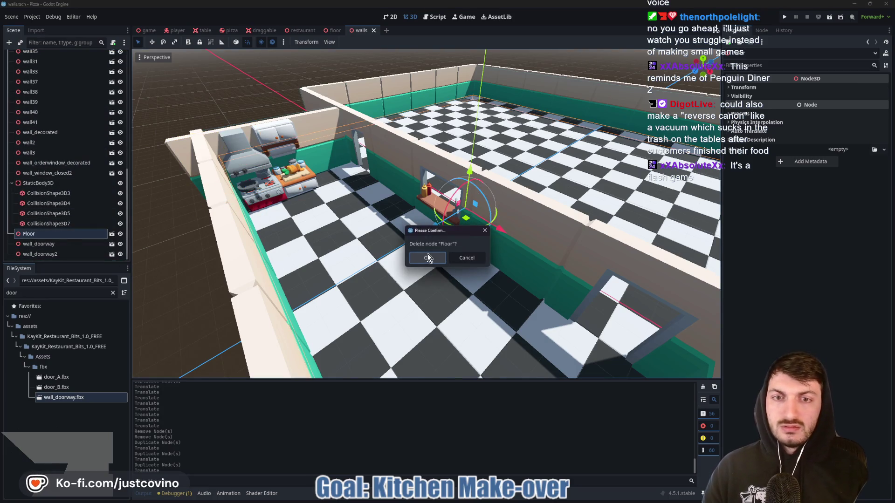
pyautogui.click(427, 256)
pyautogui.moveTo(410, 261)
pyautogui.mouseDown()
pyautogui.moveTo(438, 219)
pyautogui.moveTo(448, 241)
pyautogui.mouseUp()
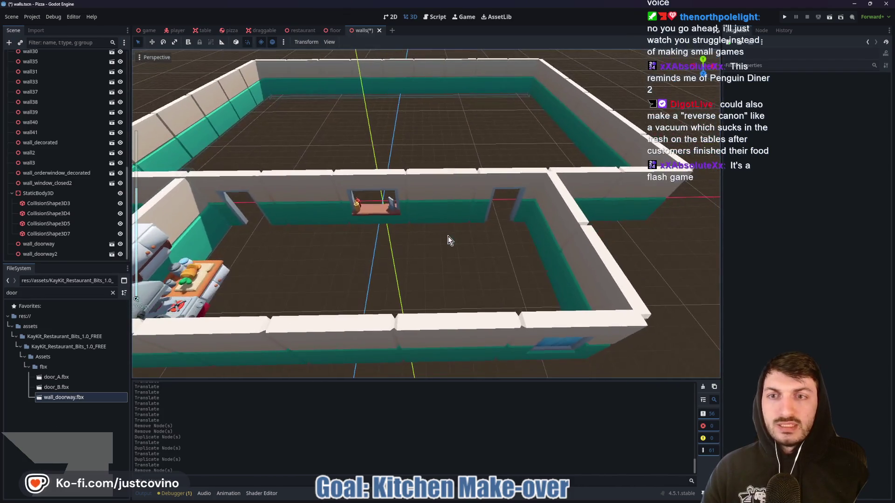
# Move wall_doorway and wall_doorway2 above StaticBody3D in the scene hierarchy.
pyautogui.click(40, 245)
pyautogui.keyDown('shift'); pyautogui.click(37, 255); pyautogui.keyUp('shift')
pyautogui.moveTo(32, 248); pyautogui.dragTo(12, 189)
pyautogui.click(41, 224)
pyautogui.scroll(-3, 338, 244)
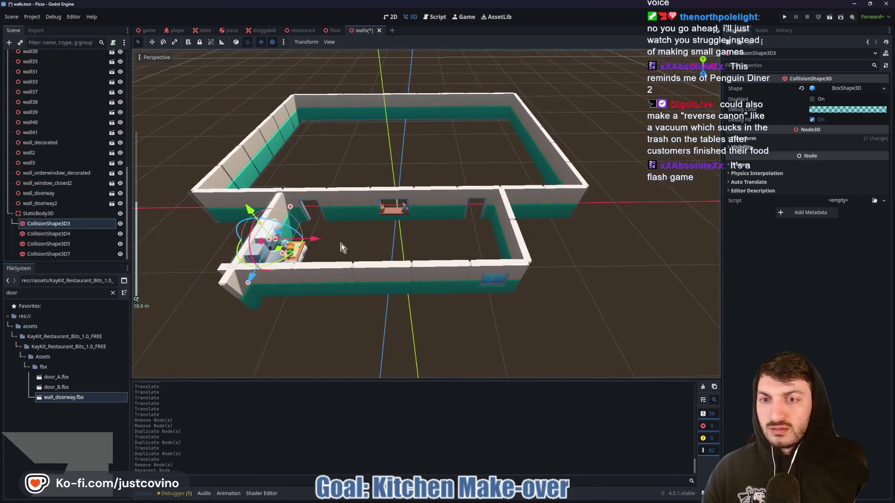
pyautogui.moveTo(338, 245); pyautogui.dragTo(433, 215)
pyautogui.scroll(-3, 433, 215)
pyautogui.moveTo(480, 274); pyautogui.dragTo(443, 281)
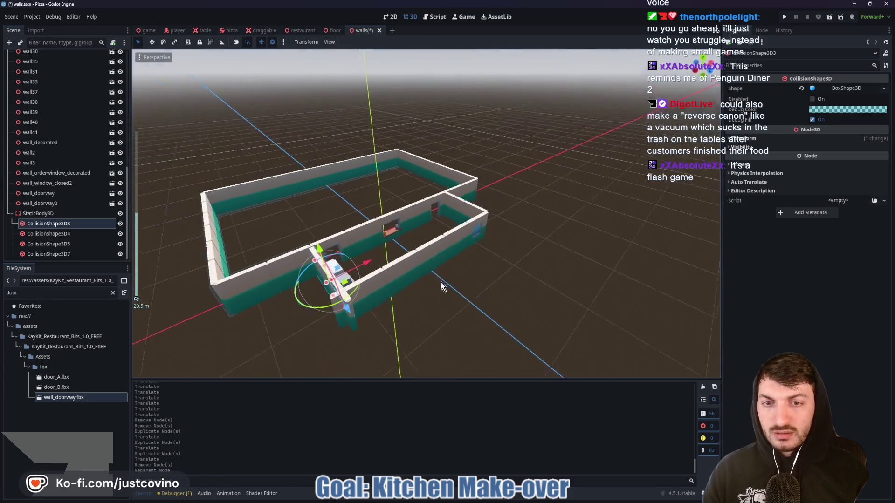
# Enlarge CollisionShape3D4's box along the doorway wall.
pyautogui.click(58, 234)
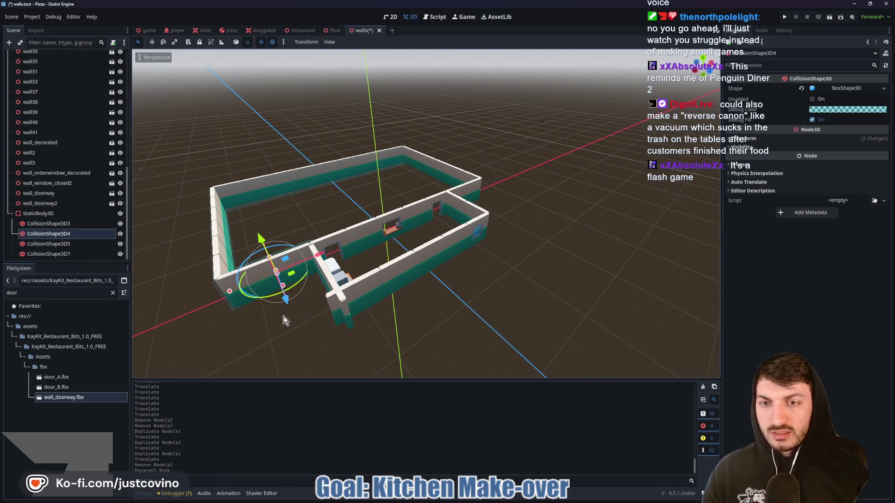
pyautogui.scroll(3, 398, 255)
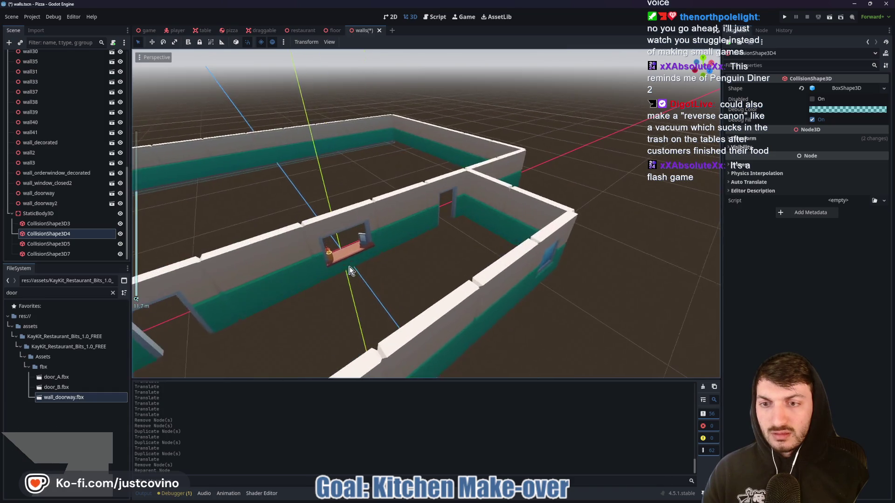
pyautogui.scroll(5, 408, 289)
pyautogui.scroll(-2, 408, 289)
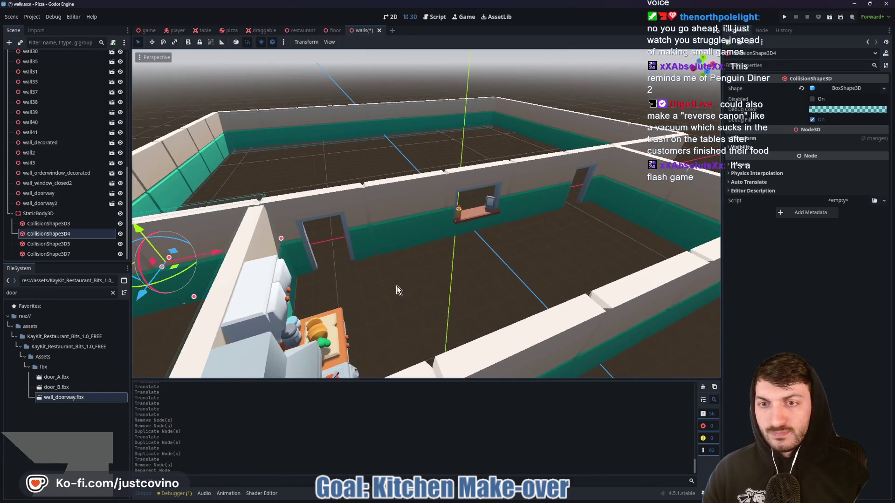
pyautogui.moveTo(282, 239)
pyautogui.mouseDown()
pyautogui.moveTo(306, 234)
pyautogui.moveTo(326, 247)
pyautogui.mouseUp()
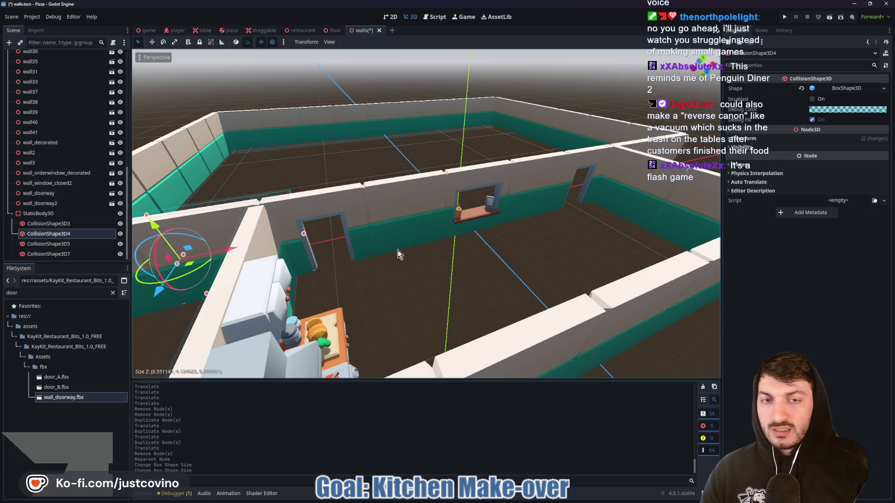
# Copy the collision shape 8 units along X with its own box, Size Z 14.
pyautogui.hotkey('ctrl', 'd')
pyautogui.moveTo(232, 249); pyautogui.dragTo(430, 225)
pyautogui.moveTo(475, 216); pyautogui.dragTo(474, 215)
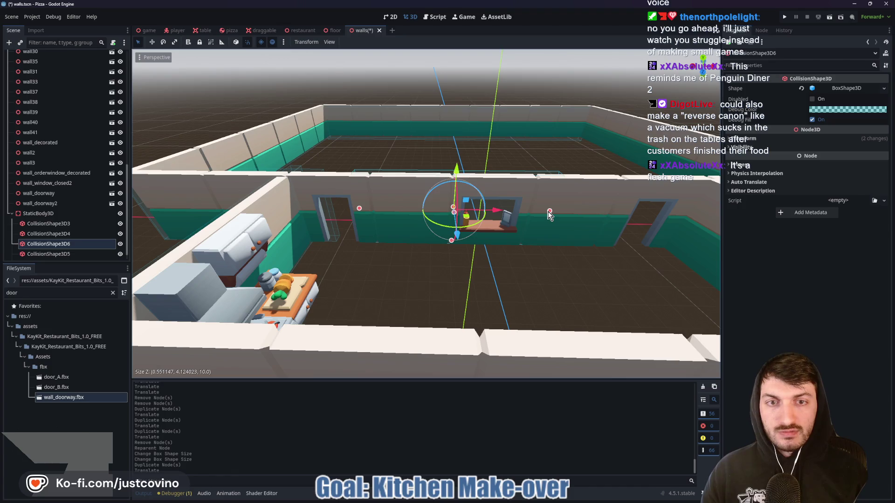
pyautogui.moveTo(542, 213); pyautogui.dragTo(535, 213)
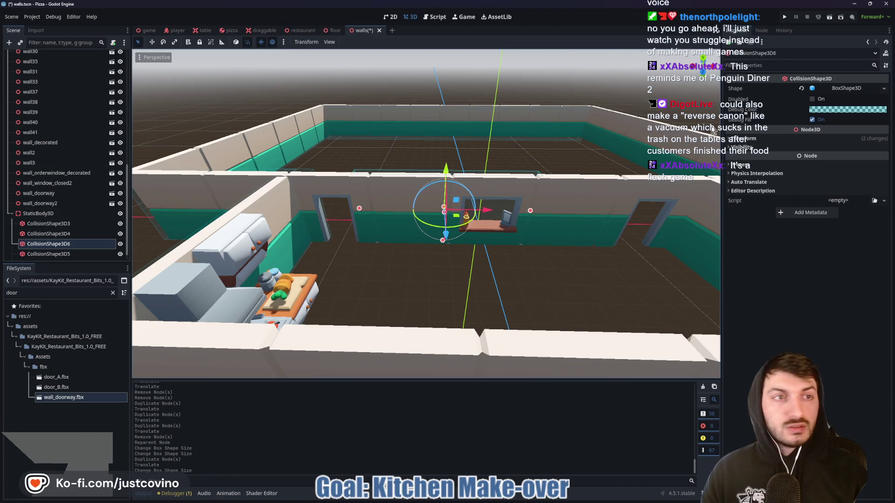
pyautogui.rightClick(846, 90)
pyautogui.click(869, 217)
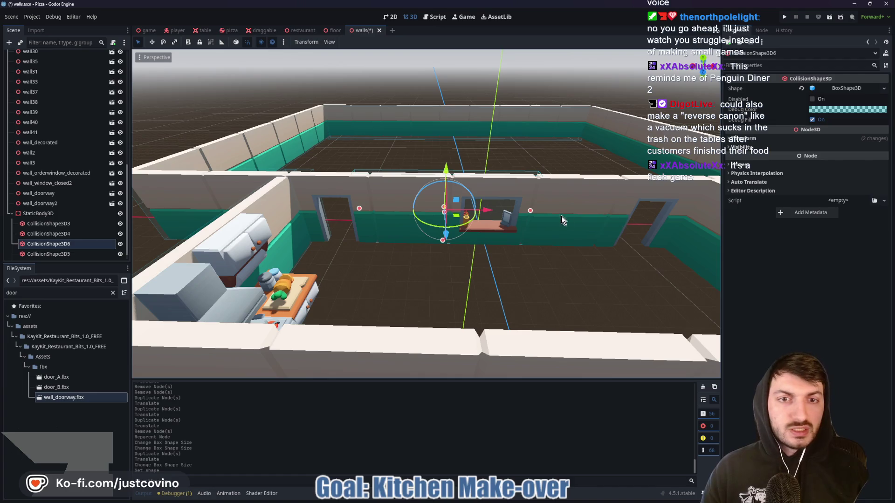
pyautogui.moveTo(532, 214)
pyautogui.mouseDown()
pyautogui.moveTo(625, 218)
pyautogui.moveTo(677, 240)
pyautogui.mouseUp()
pyautogui.scroll(-3, 676, 241)
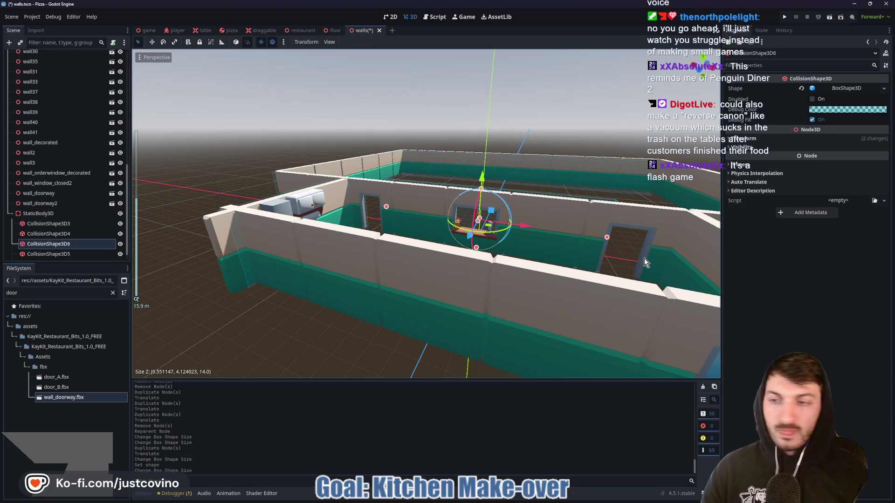
pyautogui.scroll(3, 634, 255)
pyautogui.moveTo(634, 255)
pyautogui.mouseDown()
pyautogui.moveTo(515, 260)
pyautogui.moveTo(596, 270)
pyautogui.moveTo(514, 295)
pyautogui.moveTo(562, 308)
pyautogui.mouseUp()
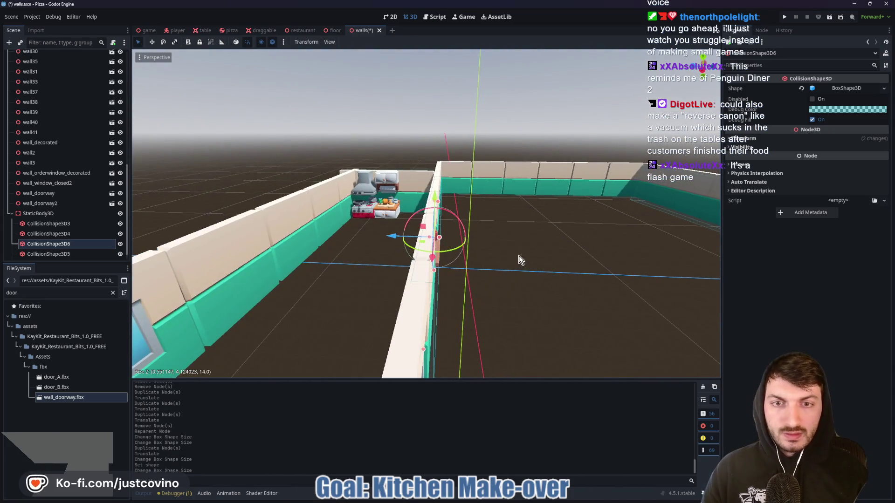
pyautogui.scroll(-3, 499, 275)
# Add another collision shape copy moved along Z, with a unique box of Size Z 22.
pyautogui.hotkey('ctrl', 'd')
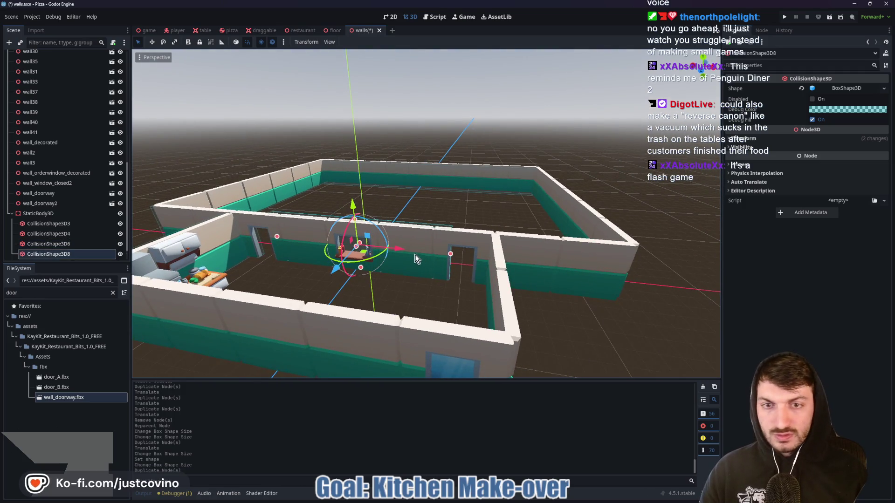
pyautogui.moveTo(402, 250); pyautogui.dragTo(648, 277)
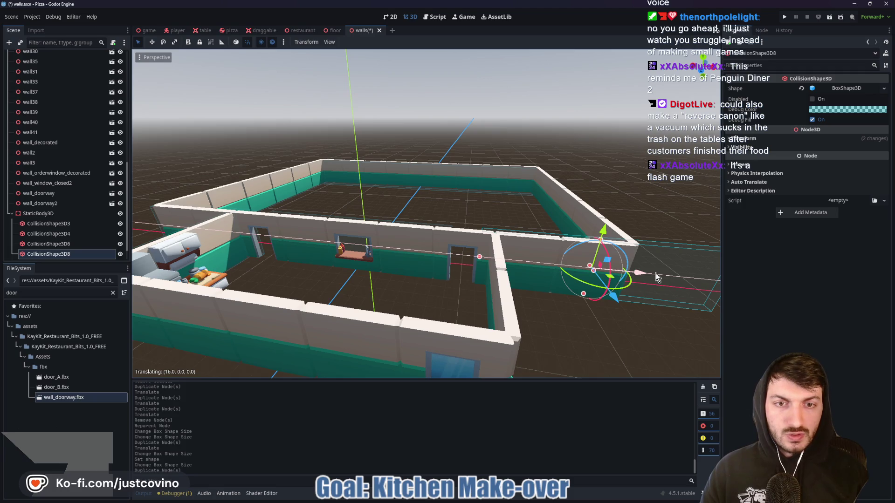
pyautogui.moveTo(656, 278); pyautogui.dragTo(394, 268)
pyautogui.rightClick(394, 269)
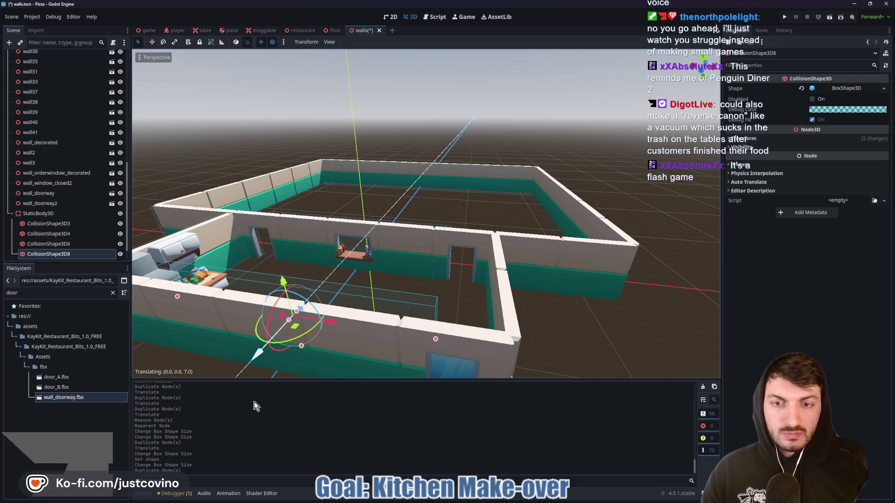
pyautogui.scroll(-3, 323, 311)
pyautogui.moveTo(313, 317); pyautogui.dragTo(306, 337)
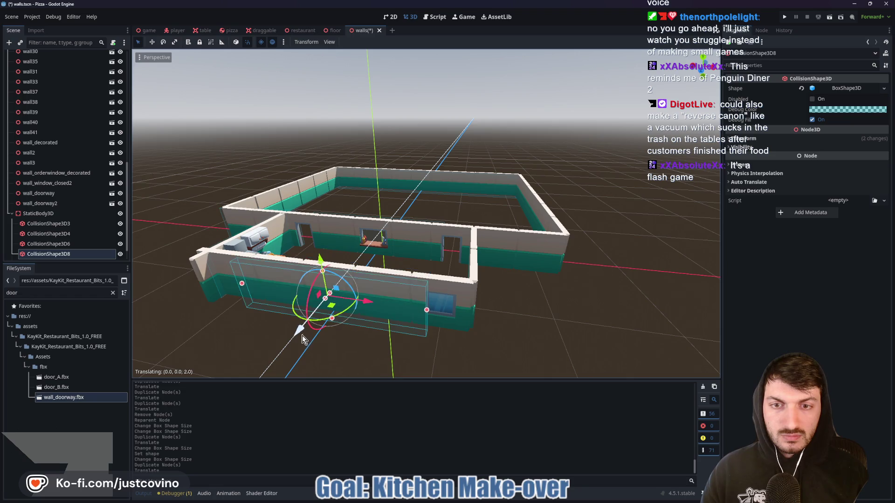
pyautogui.click(824, 91)
pyautogui.click(853, 233)
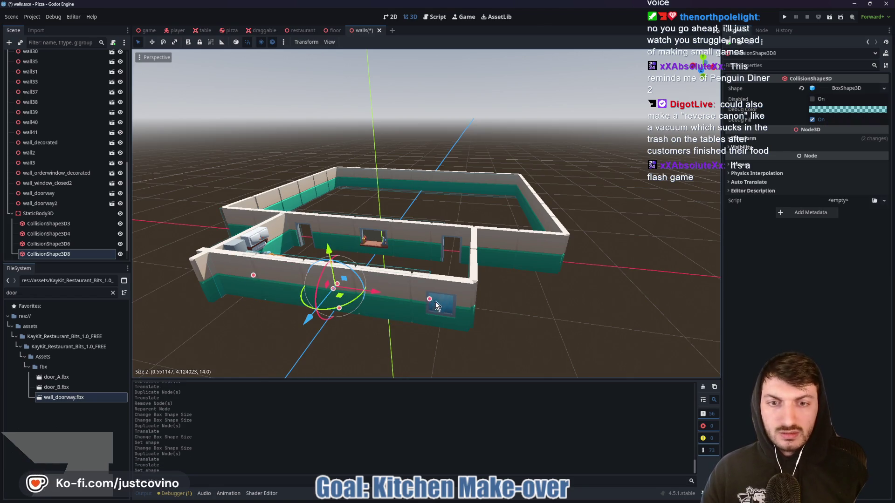
pyautogui.moveTo(430, 300); pyautogui.dragTo(472, 309)
pyautogui.moveTo(255, 279); pyautogui.dragTo(205, 273)
pyautogui.moveTo(549, 267)
pyautogui.mouseDown()
pyautogui.moveTo(456, 261)
pyautogui.moveTo(539, 268)
pyautogui.mouseUp()
pyautogui.scroll(-2, 526, 265)
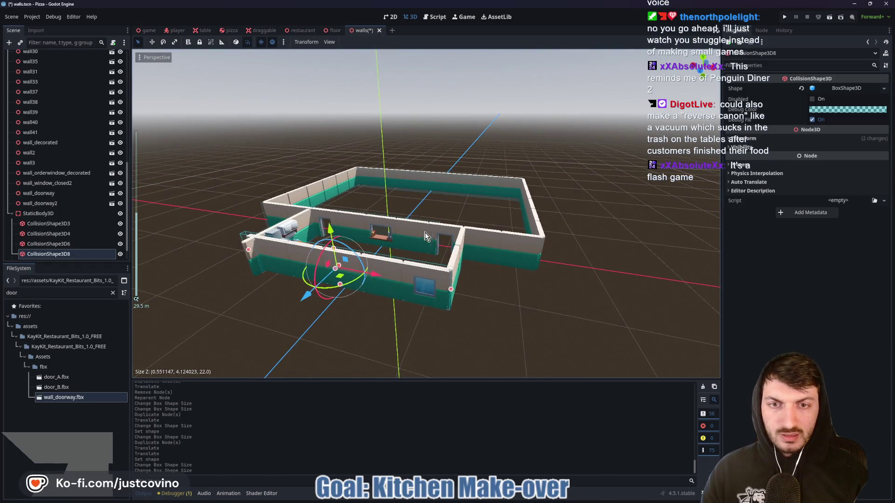
# Duplicate the existing wall collision box CollisionShape3D6.
pyautogui.click(420, 228)
pyautogui.click(435, 227)
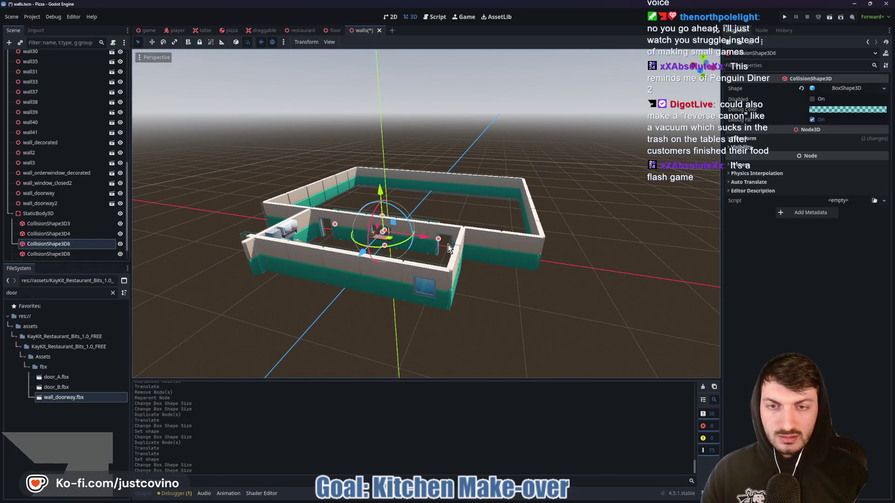
pyautogui.hotkey('ctrl', 'd')
# Move the copied collision box along X and make its box shape unique, then shorten it.
pyautogui.press('g')
pyautogui.press('x')
pyautogui.click(591, 275)
pyautogui.rightClick(838, 88)
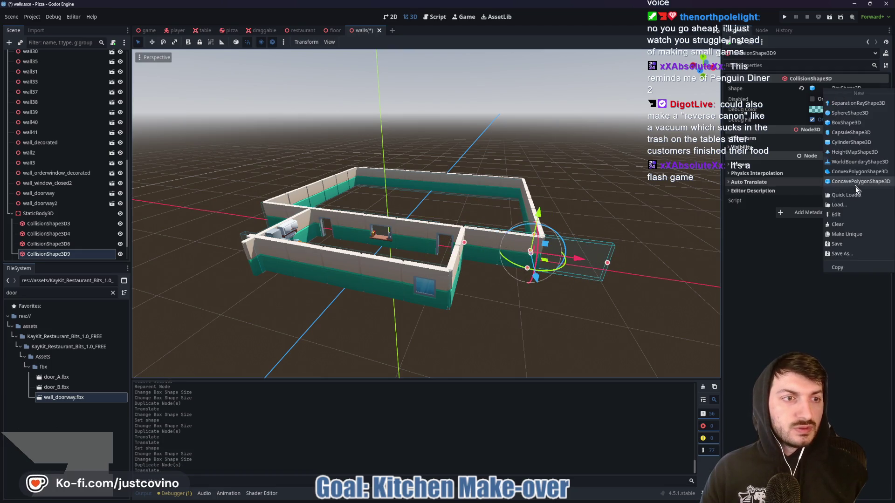
pyautogui.click(847, 234)
pyautogui.moveTo(607, 263); pyautogui.dragTo(539, 263)
pyautogui.moveTo(622, 261)
pyautogui.mouseDown()
pyautogui.moveTo(550, 262)
pyautogui.moveTo(586, 269)
pyautogui.mouseUp()
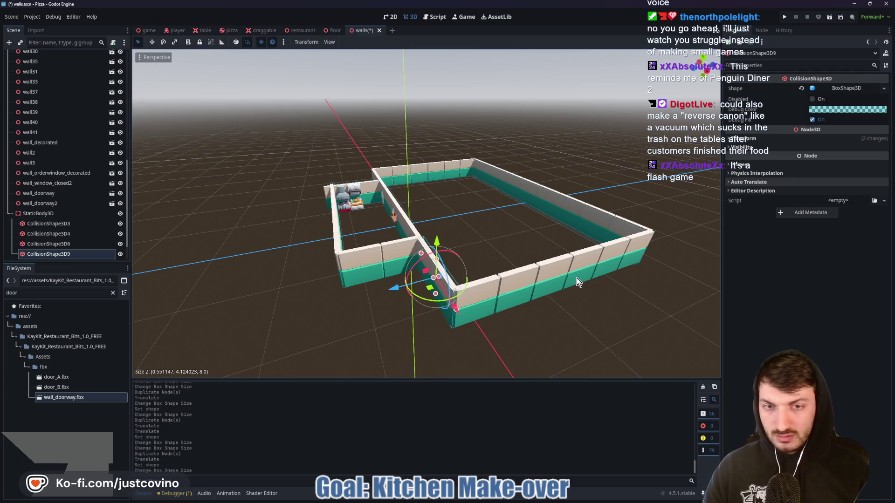
# Duplicate the box, stretch it, rotate it 90° on Y and slide it 7 units along the wall.
pyautogui.hotkey('ctrl', 'd')
pyautogui.moveTo(459, 312); pyautogui.dragTo(538, 395)
pyautogui.scroll(-2, 547, 371)
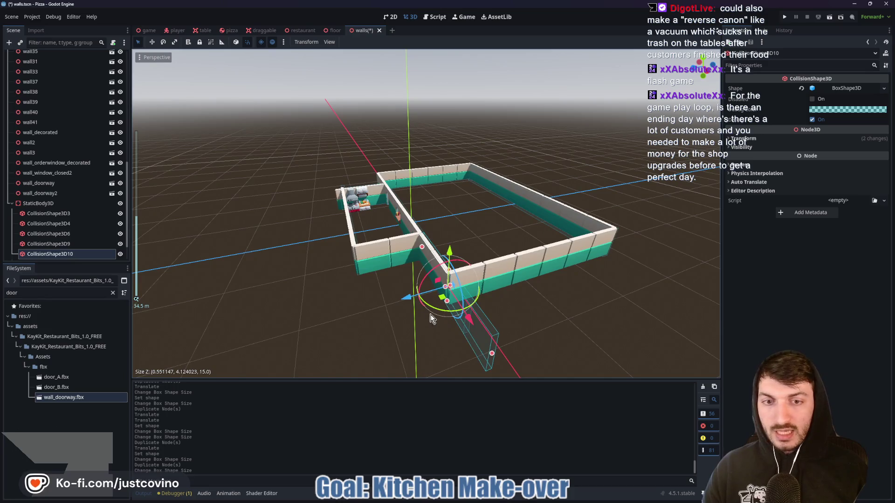
pyautogui.moveTo(438, 312); pyautogui.dragTo(480, 312)
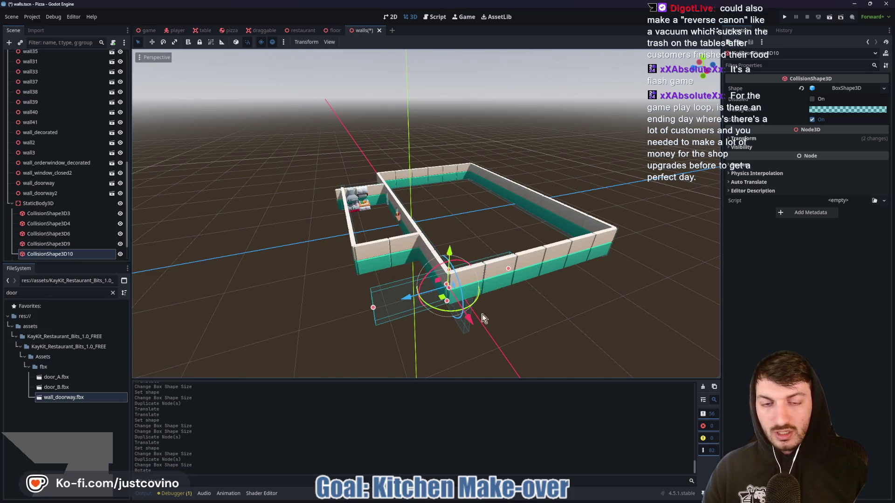
pyautogui.moveTo(416, 302)
pyautogui.mouseDown()
pyautogui.moveTo(478, 297)
pyautogui.moveTo(553, 265)
pyautogui.moveTo(466, 266)
pyautogui.moveTo(482, 262)
pyautogui.mouseUp()
pyautogui.moveTo(285, 260); pyautogui.dragTo(281, 260)
pyautogui.moveTo(403, 288); pyautogui.dragTo(466, 287)
# Make the rotated box's shape unique, stretch it to the wall's end, and save.
pyautogui.click(844, 89)
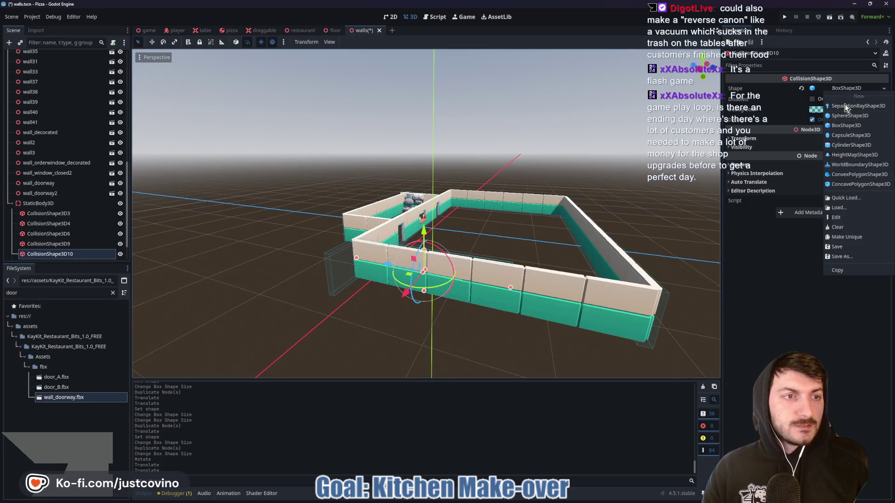
pyautogui.click(857, 237)
pyautogui.moveTo(510, 289); pyautogui.dragTo(666, 317)
pyautogui.moveTo(667, 264); pyautogui.dragTo(684, 286)
pyautogui.hotkey('ctrl', 's')
# Duplicate the collision box 23 units along X onto the opposite wall and save the walls scene.
pyautogui.moveTo(630, 243); pyautogui.dragTo(544, 242)
pyautogui.scroll(-3, 540, 252)
pyautogui.hotkey('ctrl', 'd')
pyautogui.moveTo(318, 280)
pyautogui.mouseDown()
pyautogui.moveTo(518, 253)
pyautogui.moveTo(559, 256)
pyautogui.mouseUp()
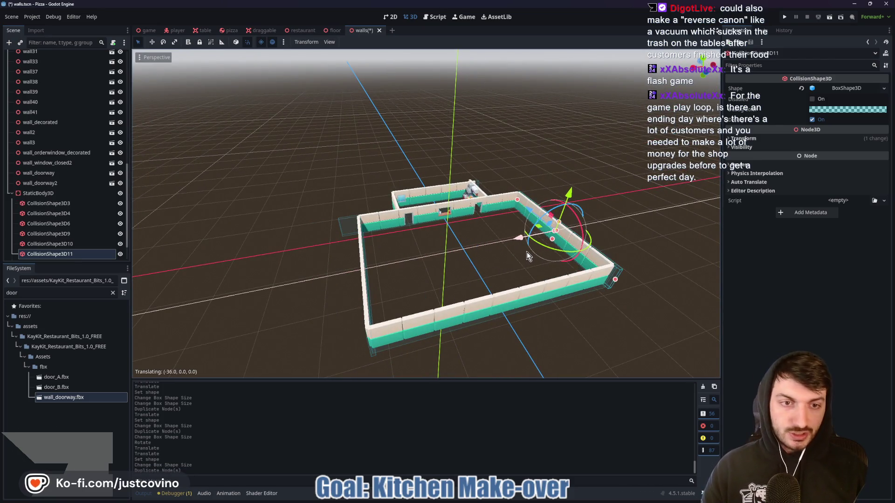
pyautogui.scroll(5, 636, 262)
pyautogui.scroll(-2, 632, 260)
pyautogui.moveTo(633, 260)
pyautogui.mouseDown()
pyautogui.moveTo(468, 289)
pyautogui.moveTo(441, 305)
pyautogui.moveTo(495, 286)
pyautogui.mouseUp()
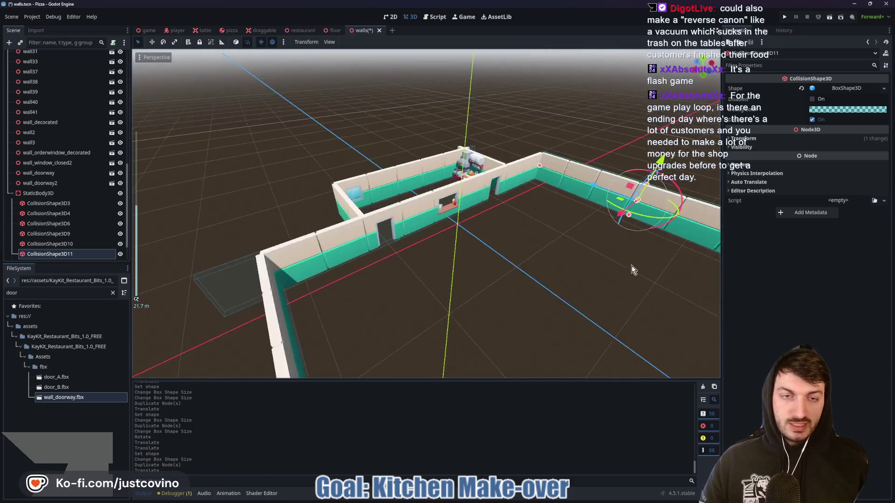
pyautogui.scroll(2, 503, 289)
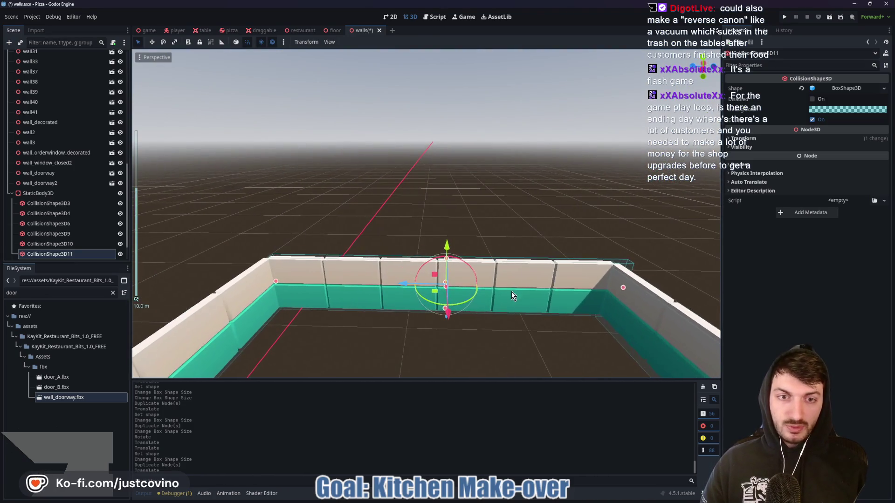
pyautogui.moveTo(518, 328); pyautogui.dragTo(512, 316)
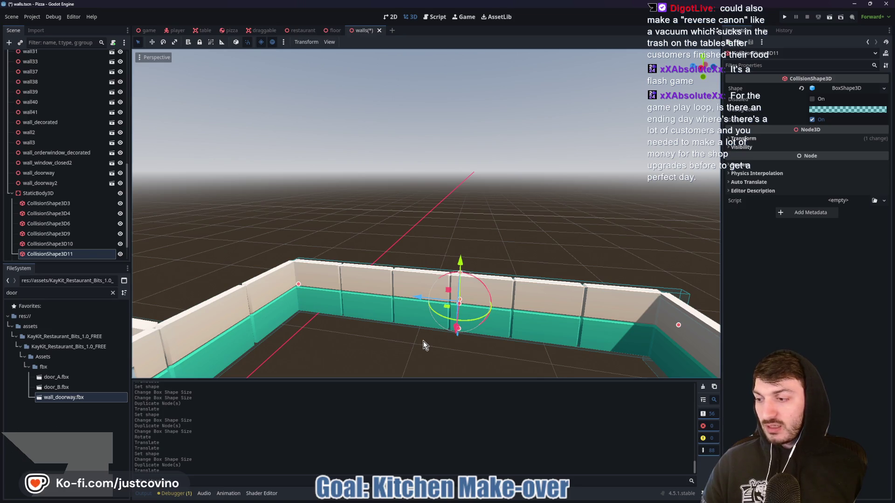
pyautogui.moveTo(376, 355)
pyautogui.mouseDown()
pyautogui.moveTo(370, 330)
pyautogui.moveTo(311, 260)
pyautogui.mouseUp()
pyautogui.moveTo(354, 318)
pyautogui.mouseDown()
pyautogui.moveTo(432, 313)
pyautogui.moveTo(391, 341)
pyautogui.moveTo(496, 316)
pyautogui.moveTo(508, 327)
pyautogui.moveTo(466, 331)
pyautogui.moveTo(446, 346)
pyautogui.moveTo(496, 240)
pyautogui.moveTo(484, 262)
pyautogui.mouseUp()
pyautogui.hotkey('ctrl', 's')
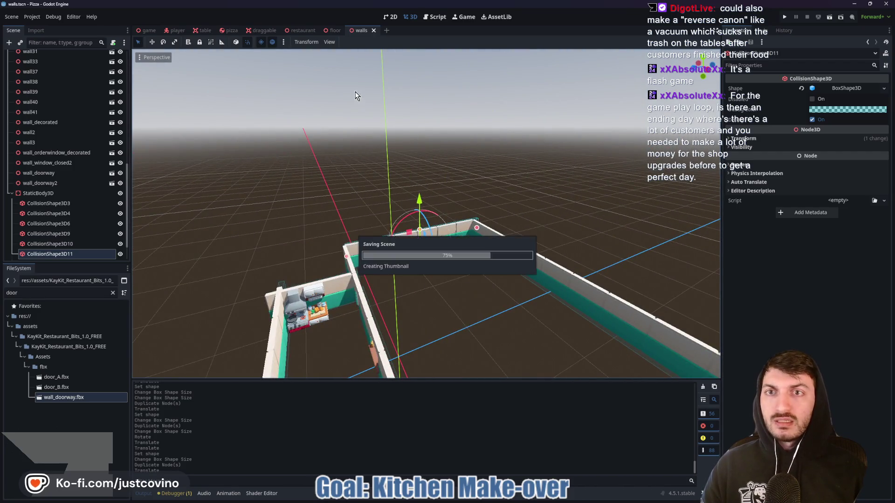
# Look over the restaurant and game scenes, then run the project with F5.
pyautogui.click(298, 30)
pyautogui.moveTo(320, 281)
pyautogui.mouseDown()
pyautogui.moveTo(365, 250)
pyautogui.moveTo(298, 186)
pyautogui.moveTo(196, 55)
pyautogui.mouseUp()
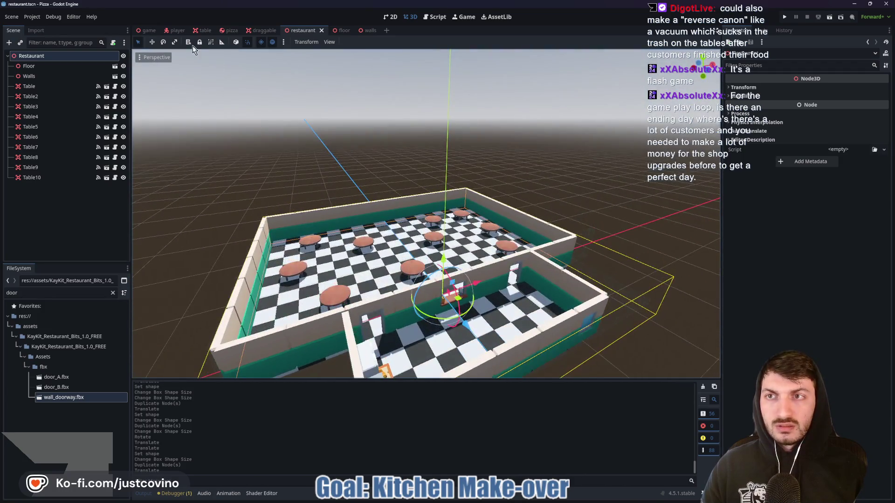
pyautogui.click(148, 30)
pyautogui.moveTo(326, 195)
pyautogui.mouseDown()
pyautogui.moveTo(488, 194)
pyautogui.moveTo(518, 185)
pyautogui.moveTo(345, 241)
pyautogui.mouseUp()
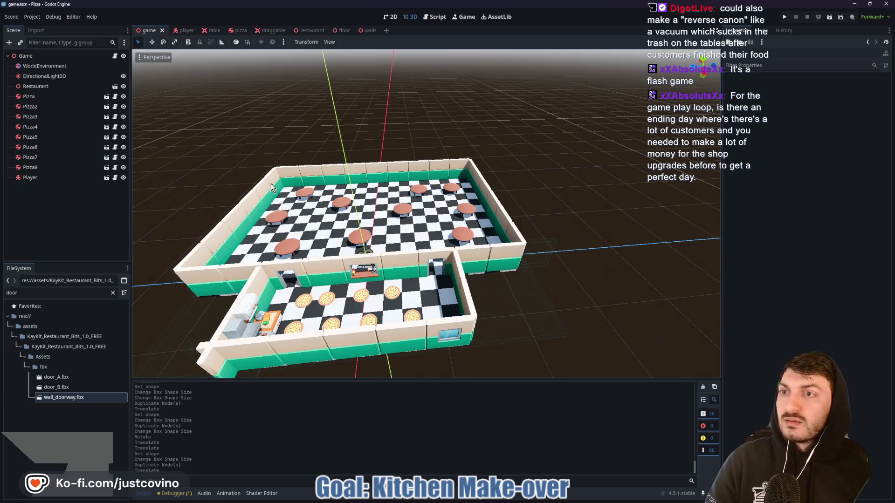
pyautogui.press('F5')
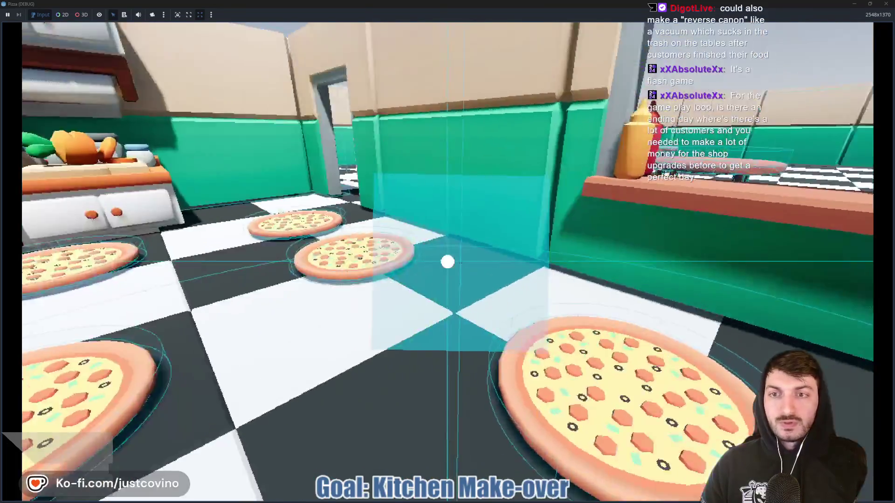
# Walk into the kitchen and carry pizzas from there onto the dining-room tables.
pyautogui.press('w')
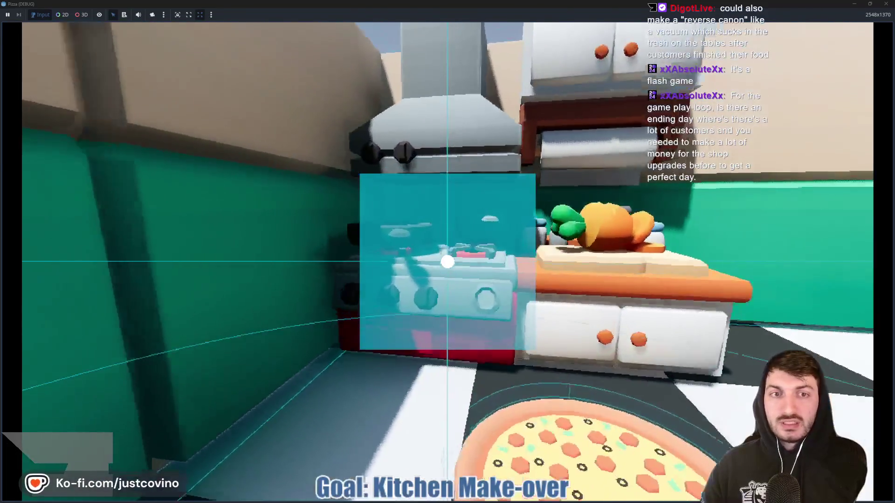
pyautogui.press('d')
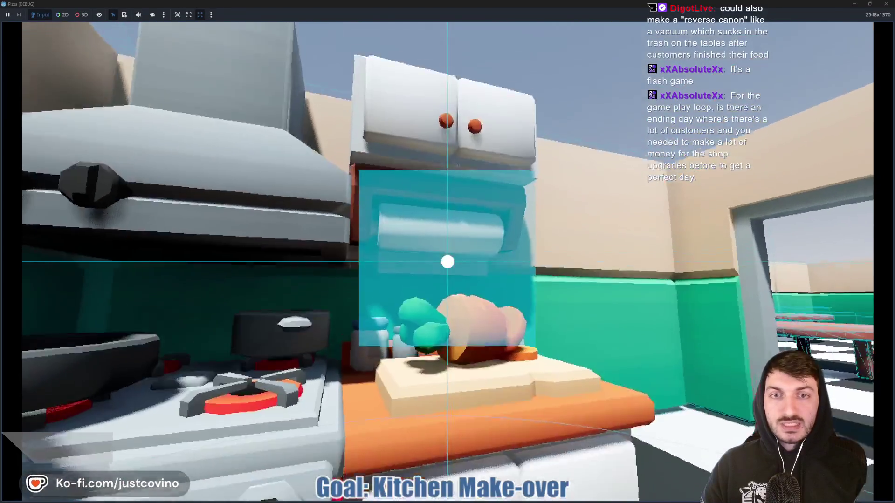
pyautogui.click(447, 262)
pyautogui.press('w')
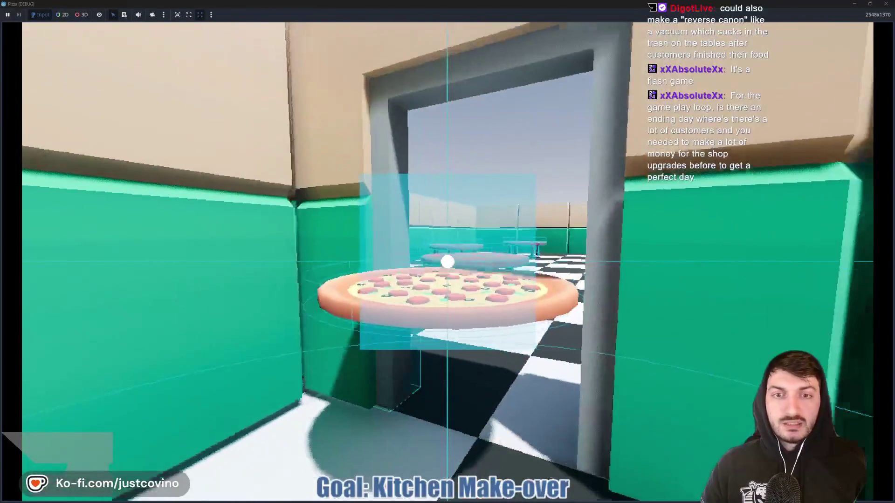
pyautogui.press('w')
pyautogui.click(447, 262)
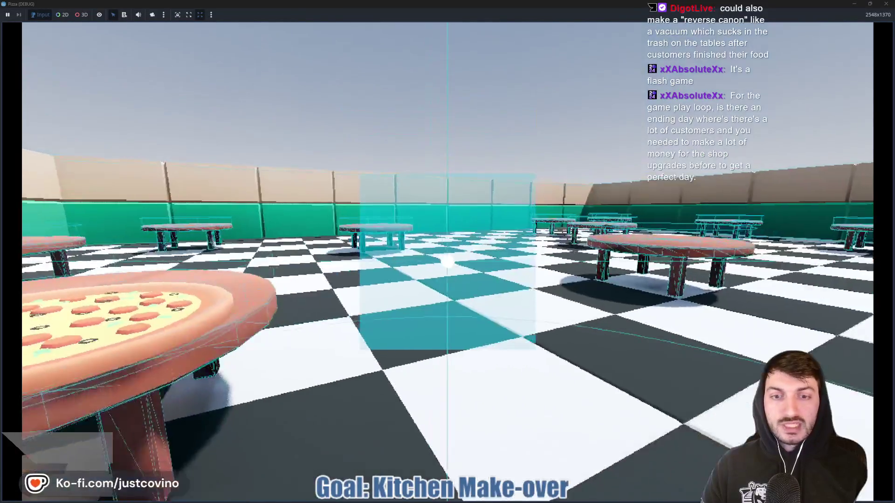
pyautogui.press('w')
pyautogui.click(448, 261)
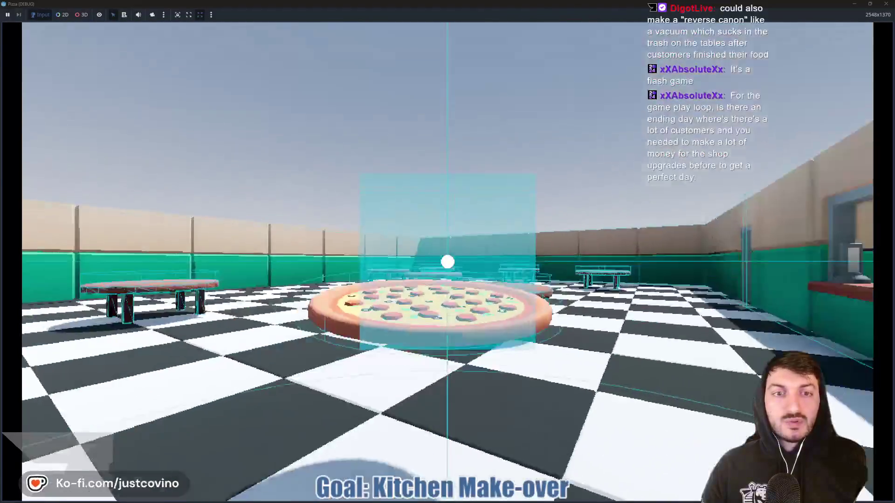
pyautogui.click(447, 262)
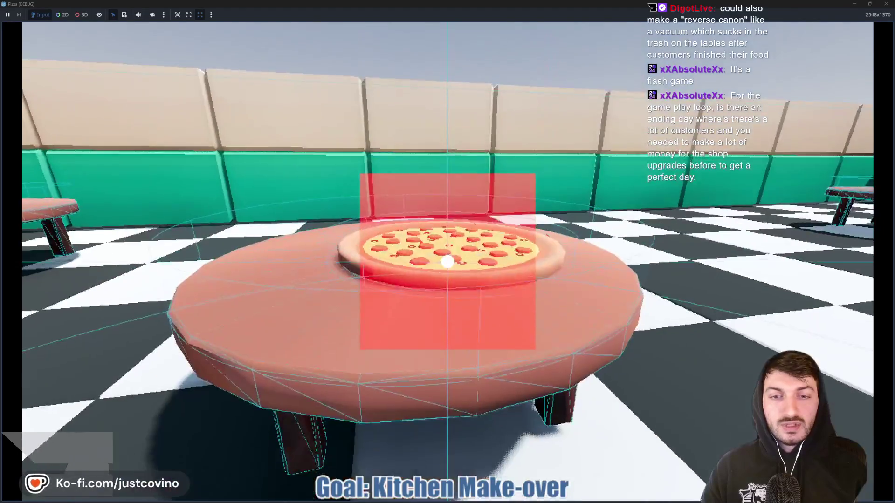
pyautogui.click(447, 262)
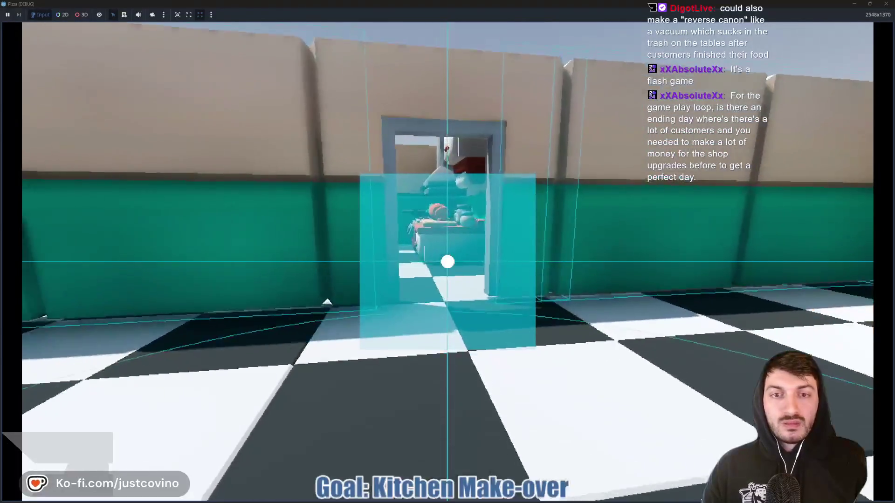
# Carry another pizza through the doorway, throw it onto the left table, and set it down again.
pyautogui.press('w')
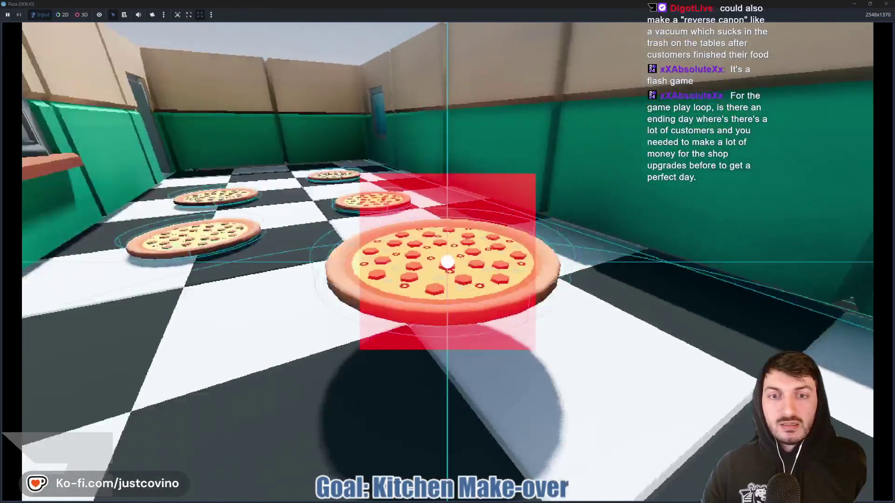
pyautogui.press('w')
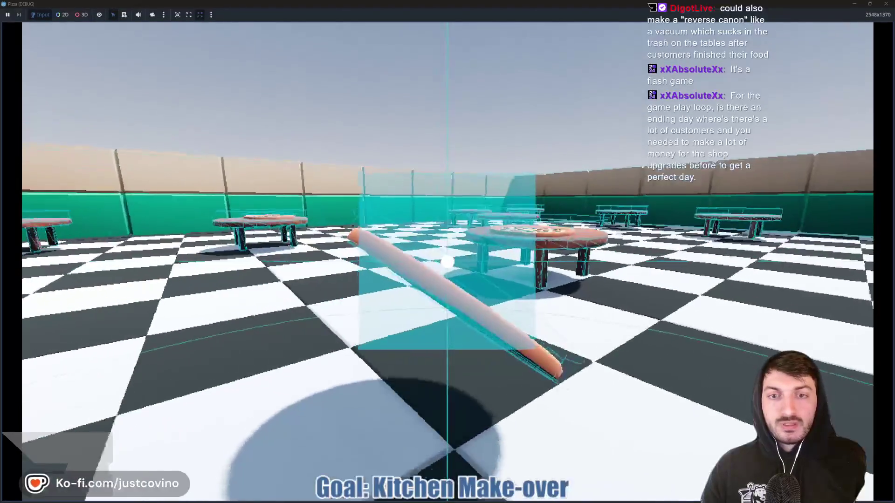
pyautogui.press('w')
pyautogui.press('w')
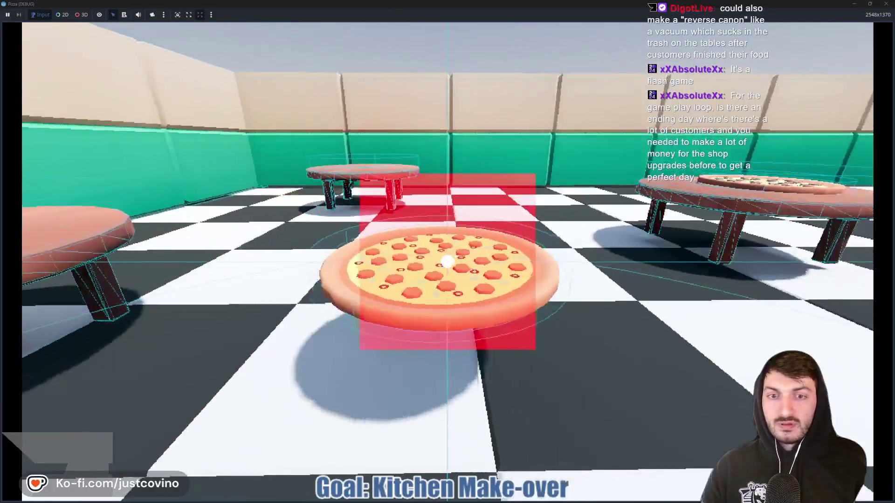
pyautogui.click(448, 262)
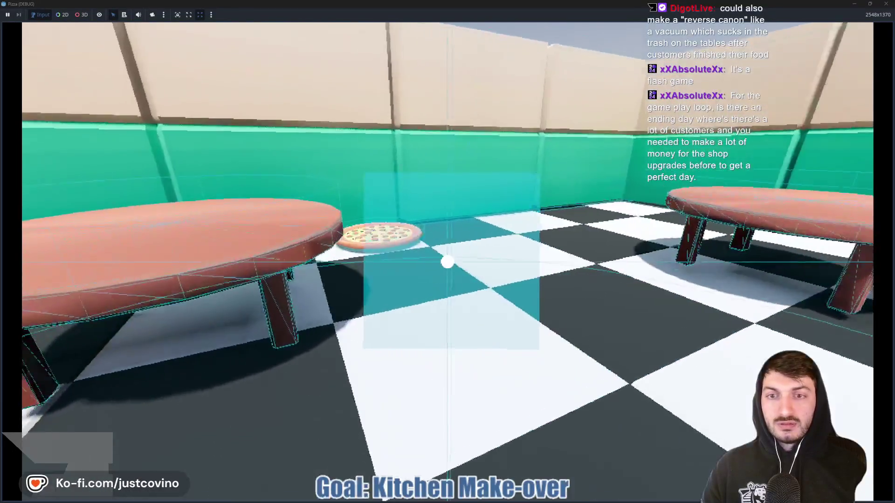
pyautogui.click(447, 262)
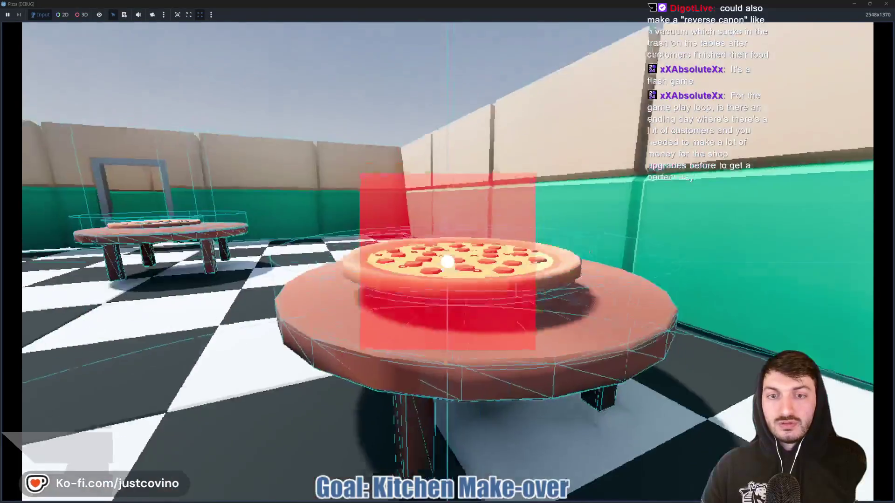
pyautogui.click(447, 262)
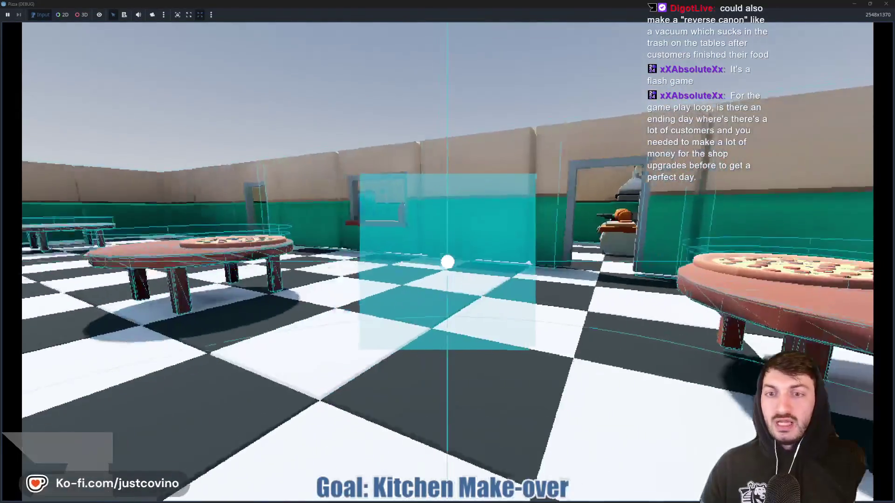
pyautogui.press('w')
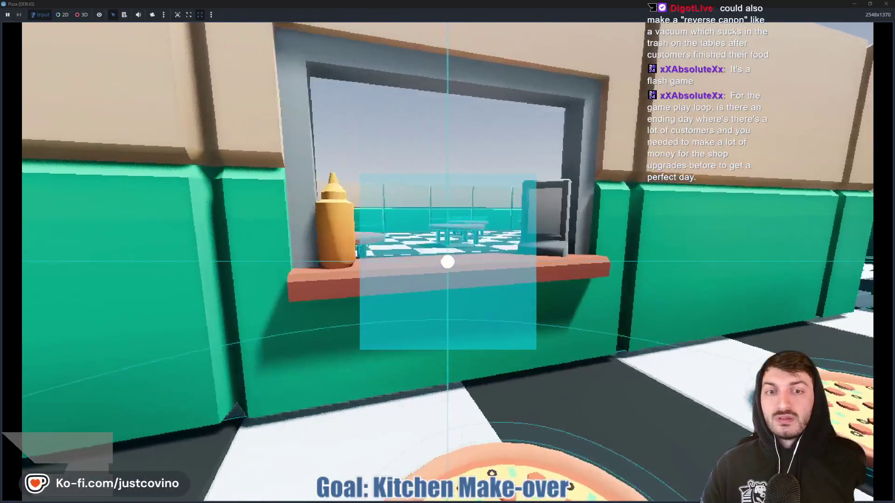
pyautogui.press('w')
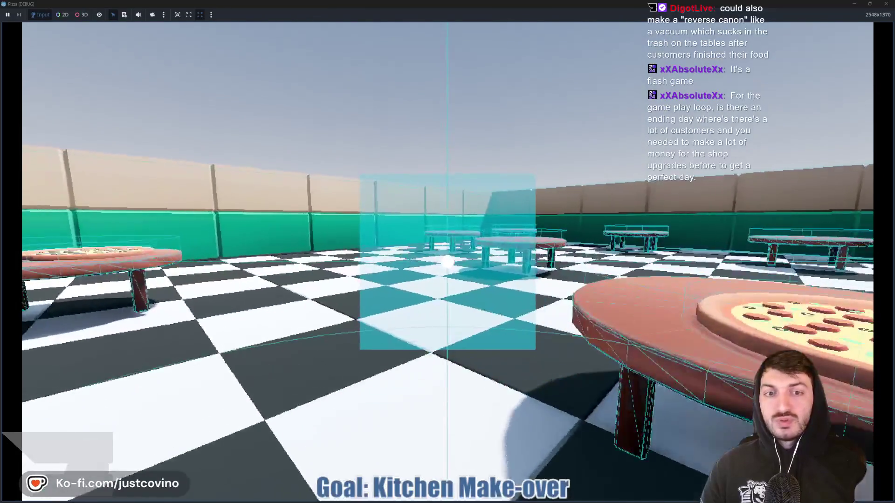
pyautogui.press('w')
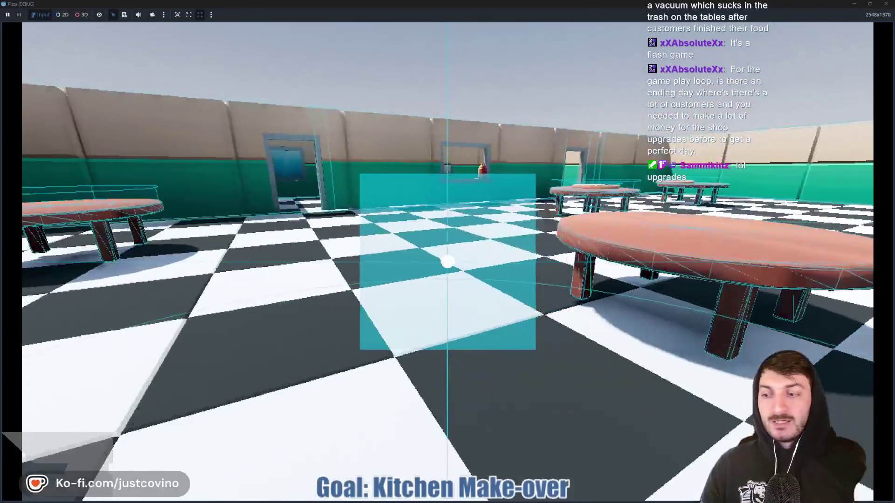
pyautogui.press('w')
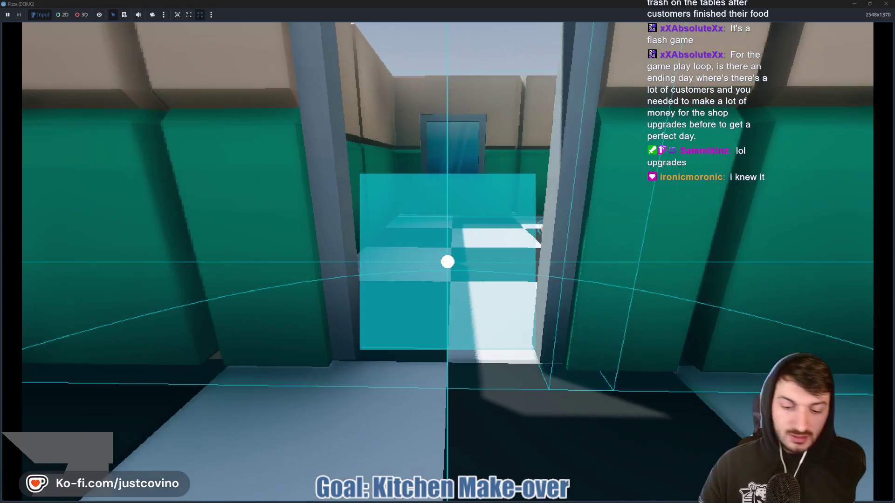
# Stop the game with F8 and return to the walls scene in the editor.
pyautogui.press('F8')
pyautogui.scroll(10, 480, 277)
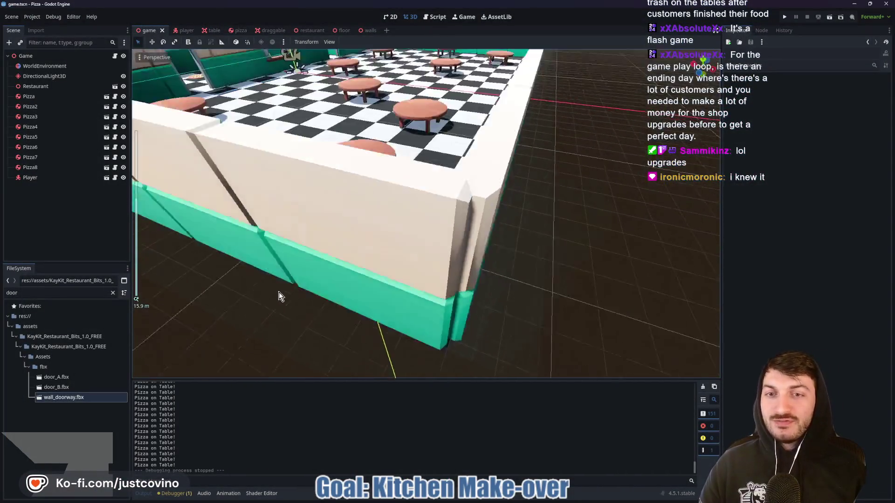
pyautogui.moveTo(279, 292)
pyautogui.mouseDown()
pyautogui.moveTo(297, 192)
pyautogui.moveTo(500, 250)
pyautogui.moveTo(385, 231)
pyautogui.mouseUp()
pyautogui.click(472, 190)
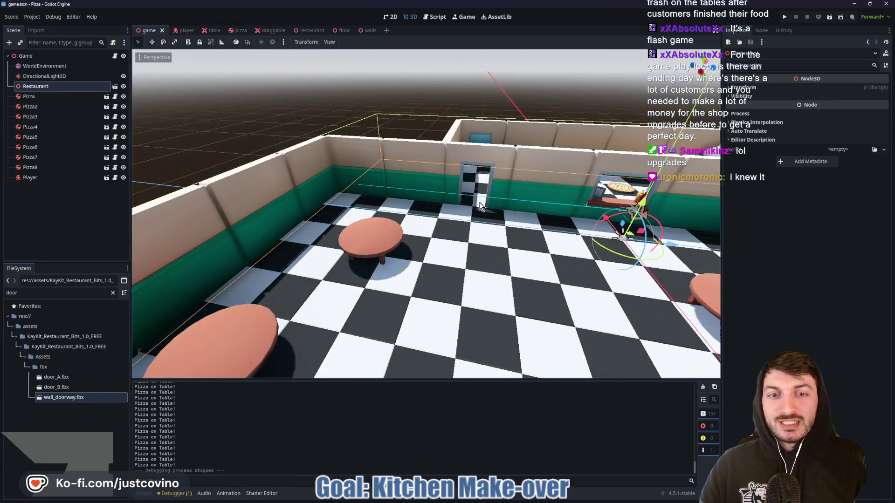
pyautogui.scroll(5, 485, 212)
pyautogui.click(368, 31)
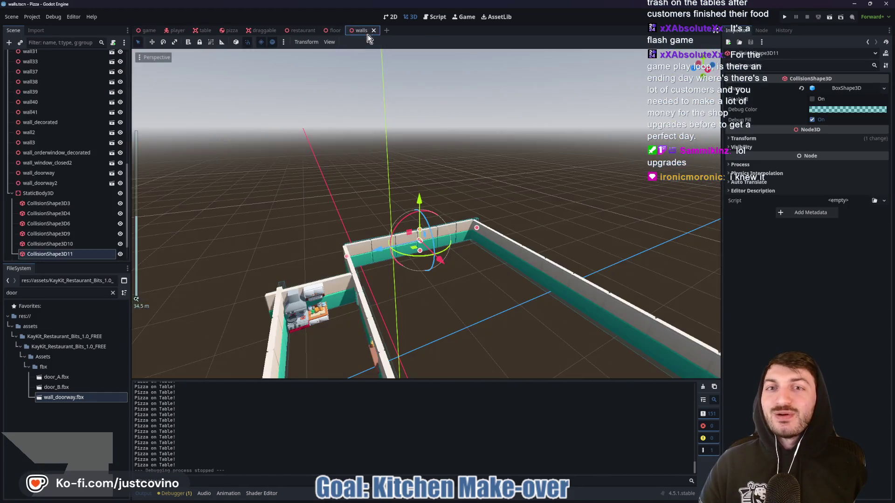
# Shrink CollisionShape3D9's Size Z so it ends at the back doorway's left edge.
pyautogui.moveTo(298, 205); pyautogui.dragTo(259, 207)
pyautogui.scroll(2, 329, 193)
pyautogui.scroll(3, 329, 193)
pyautogui.moveTo(329, 193); pyautogui.dragTo(477, 223)
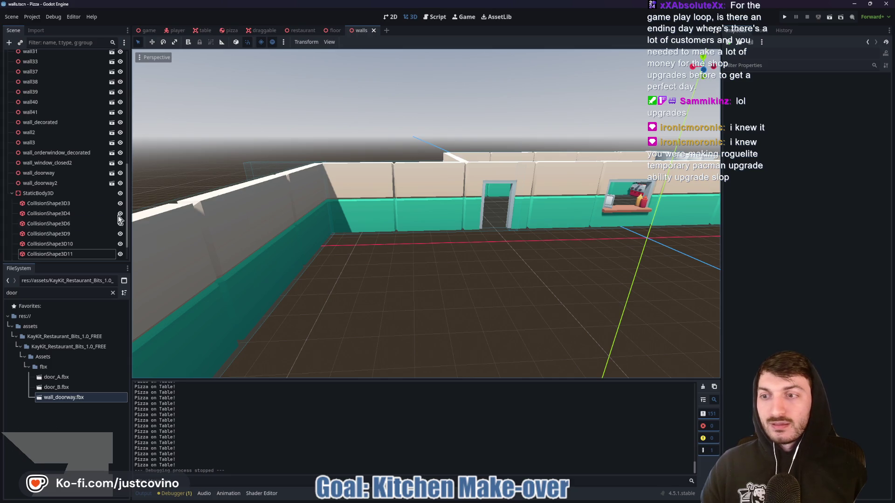
pyautogui.click(60, 243)
pyautogui.click(58, 233)
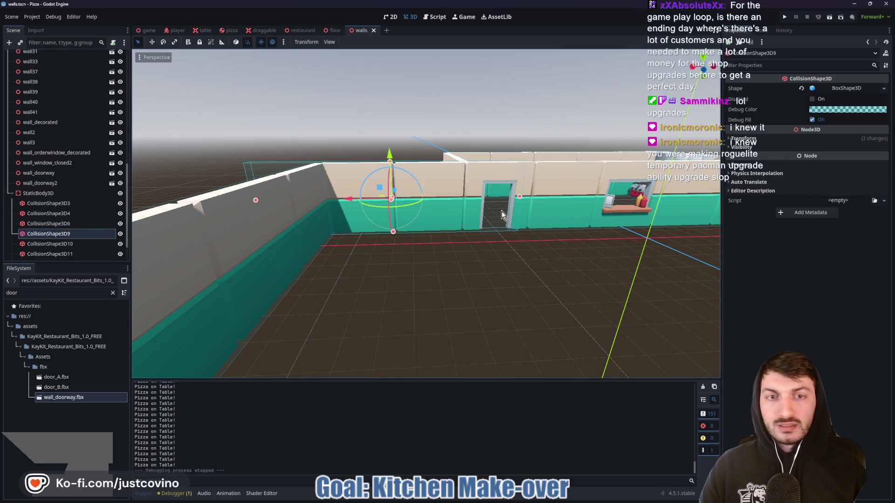
pyautogui.moveTo(519, 197); pyautogui.dragTo(483, 201)
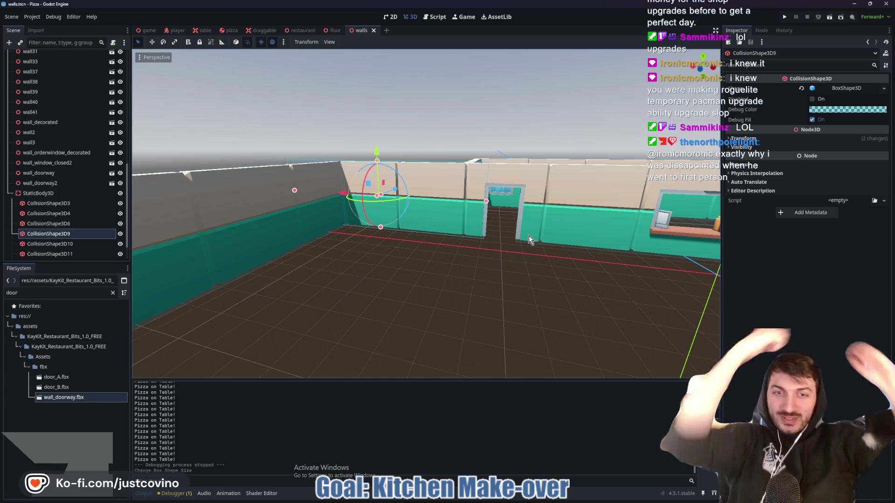
pyautogui.click(531, 220)
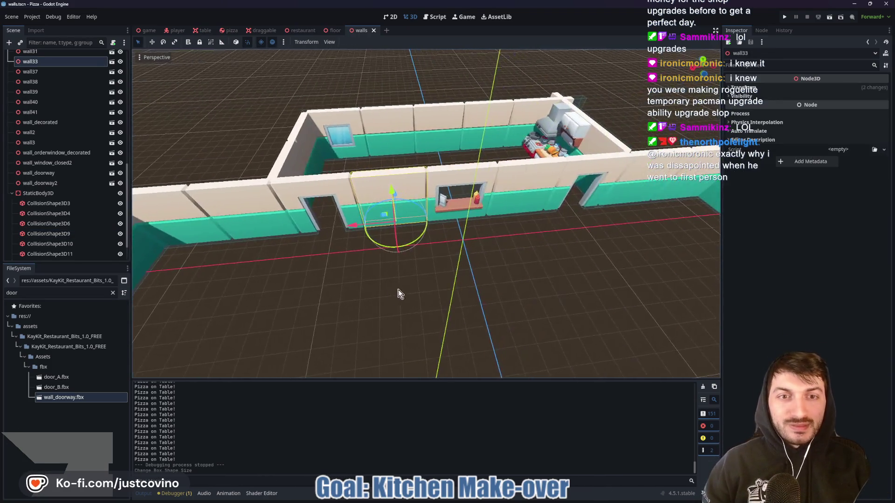
# Select CollisionShape3D6 at the service window, view it from the front, and save the walls scene.
pyautogui.scroll(5, 393, 292)
pyautogui.click(49, 224)
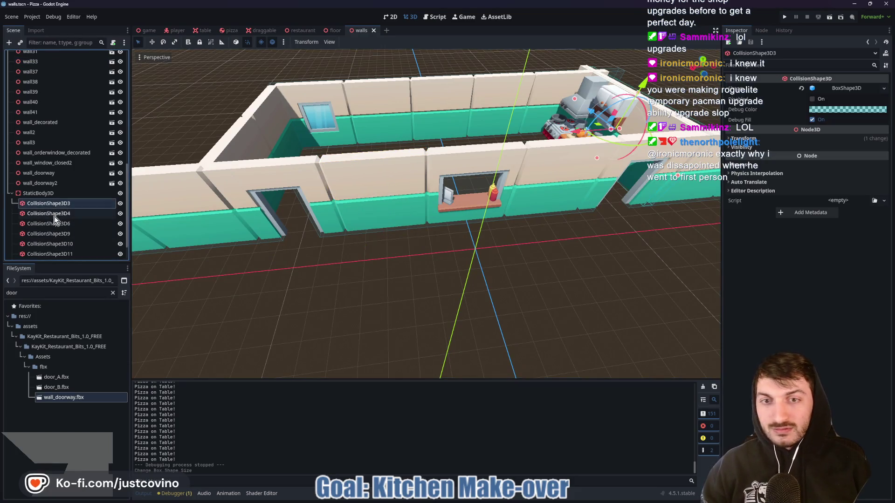
pyautogui.moveTo(272, 275)
pyautogui.mouseDown()
pyautogui.moveTo(289, 235)
pyautogui.moveTo(311, 244)
pyautogui.mouseUp()
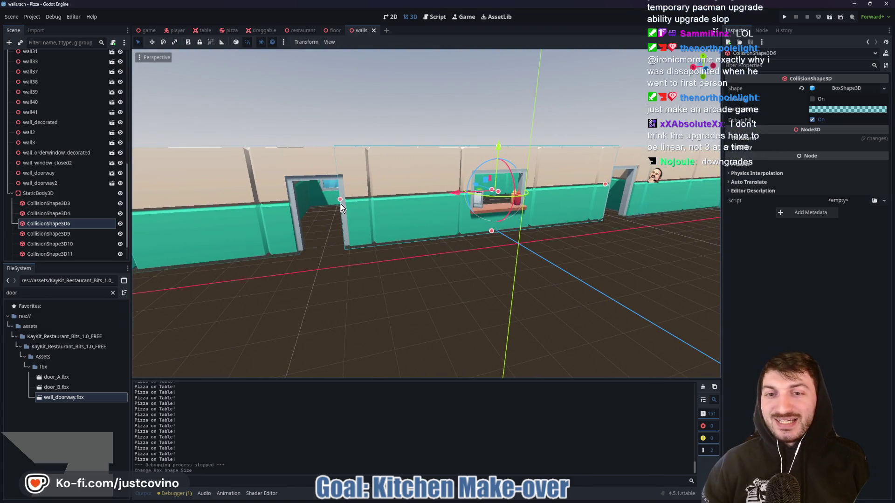
pyautogui.hotkey('ctrl', 's')
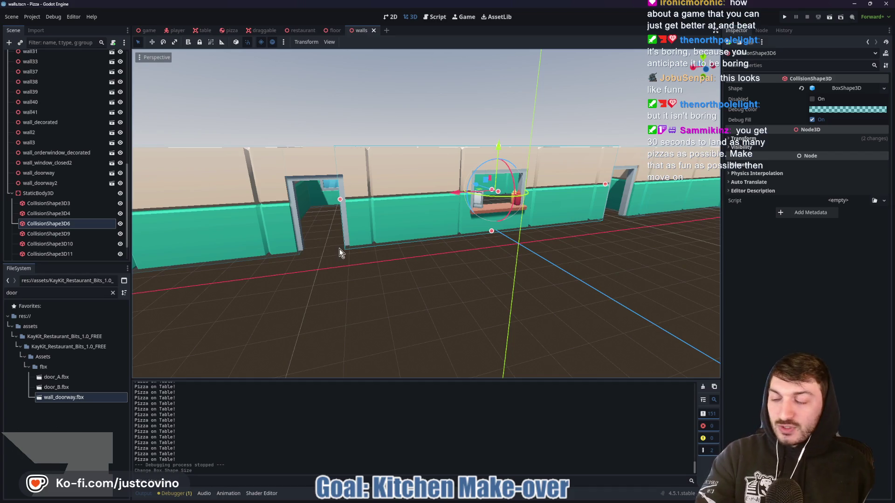
pyautogui.click(1, 95)
pyautogui.moveTo(1, 96)
pyautogui.mouseDown()
pyautogui.moveTo(111, 186)
pyautogui.moveTo(314, 70)
pyautogui.mouseUp()
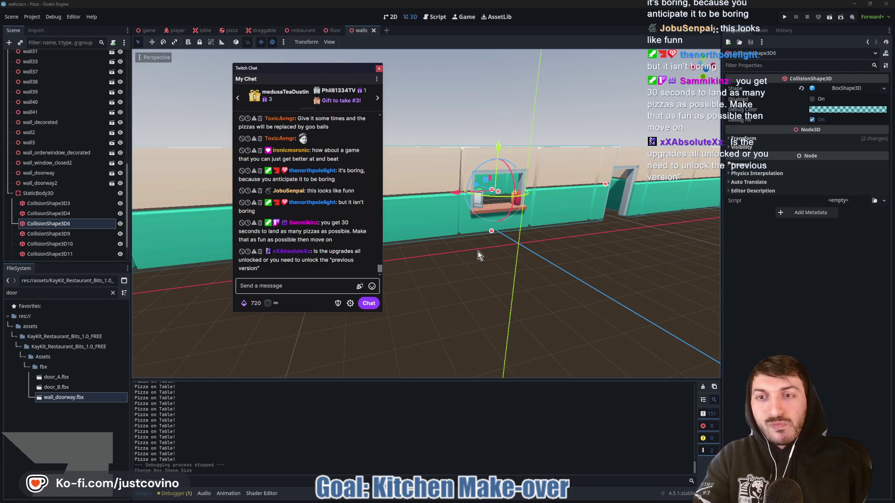
pyautogui.moveTo(285, 70); pyautogui.dragTo(0, 75)
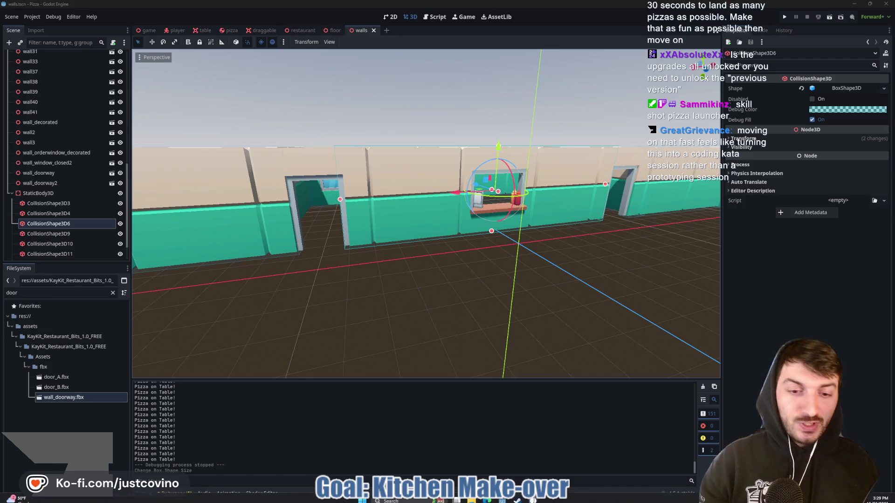
pyautogui.click(494, 500)
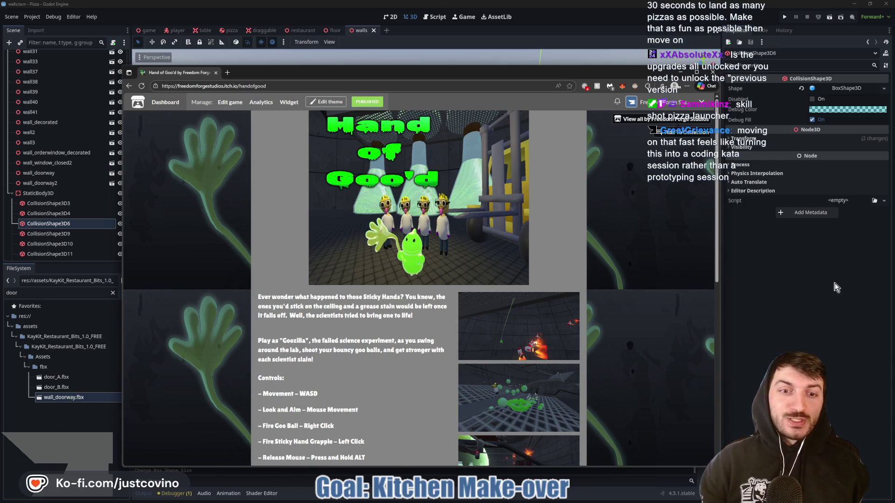
pyautogui.click(795, 264)
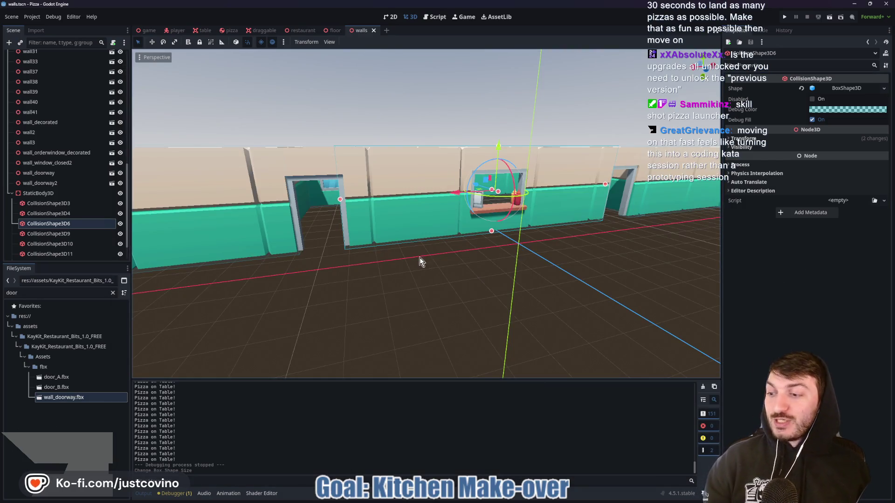
pyautogui.scroll(-5, 425, 243)
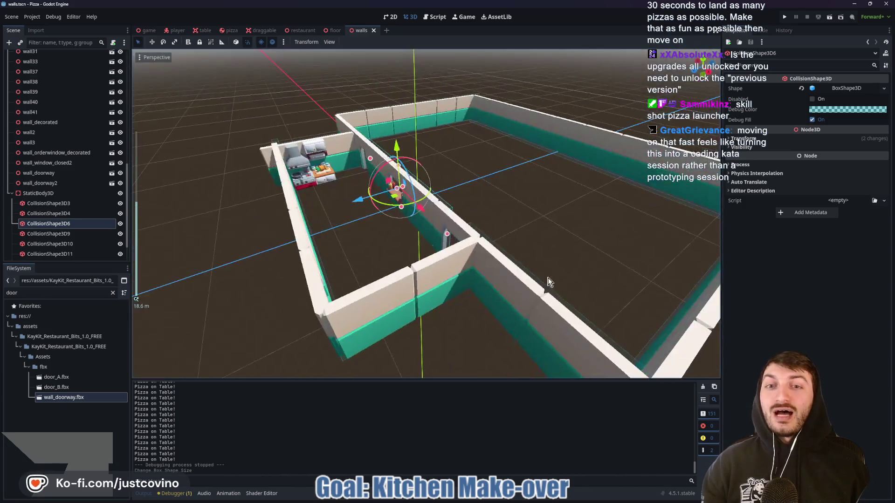
# Orbit over the kitchen and circle its floor behind the service window in red.
pyautogui.scroll(2, 416, 259)
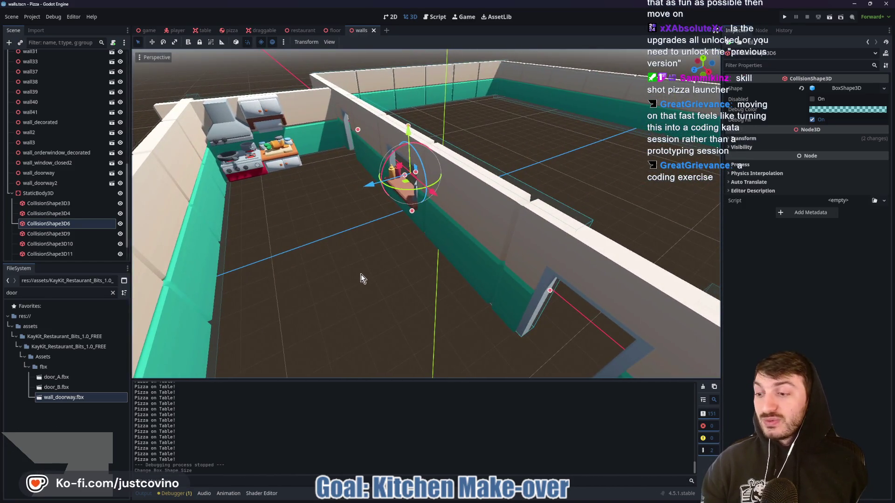
pyautogui.moveTo(357, 259)
pyautogui.mouseDown()
pyautogui.moveTo(482, 245)
pyautogui.moveTo(314, 261)
pyautogui.mouseUp()
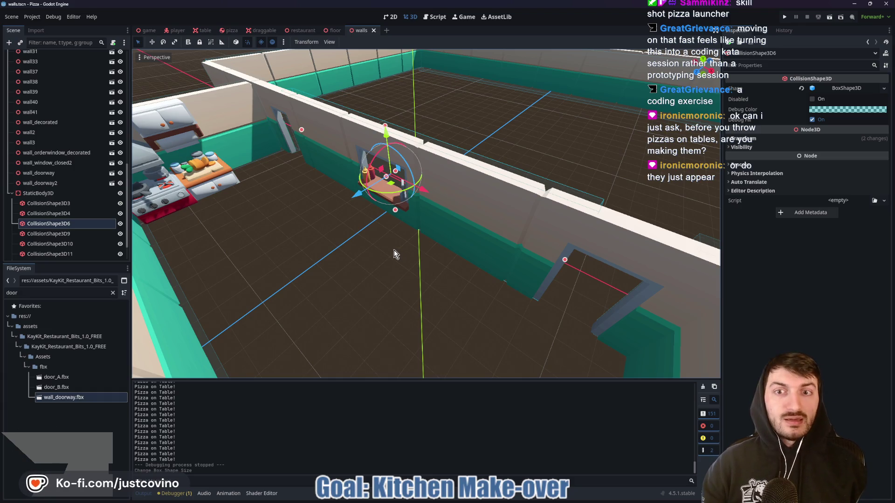
pyautogui.moveTo(381, 249)
pyautogui.mouseDown()
pyautogui.moveTo(286, 269)
pyautogui.moveTo(346, 174)
pyautogui.moveTo(407, 237)
pyautogui.mouseUp()
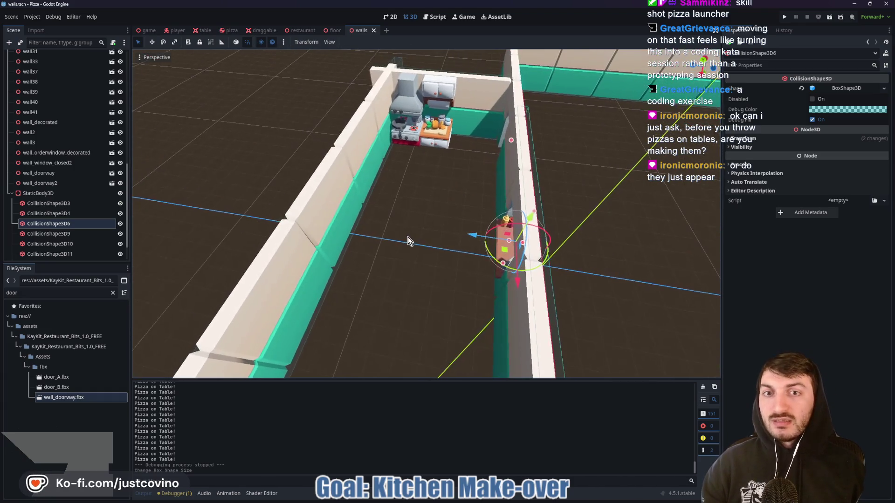
pyautogui.moveTo(382, 159)
pyautogui.mouseDown()
pyautogui.moveTo(353, 199)
pyautogui.moveTo(386, 158)
pyautogui.moveTo(381, 145)
pyautogui.moveTo(406, 187)
pyautogui.moveTo(671, 176)
pyautogui.mouseUp()
pyautogui.moveTo(625, 166)
pyautogui.mouseDown()
pyautogui.moveTo(674, 173)
pyautogui.moveTo(635, 209)
pyautogui.mouseUp()
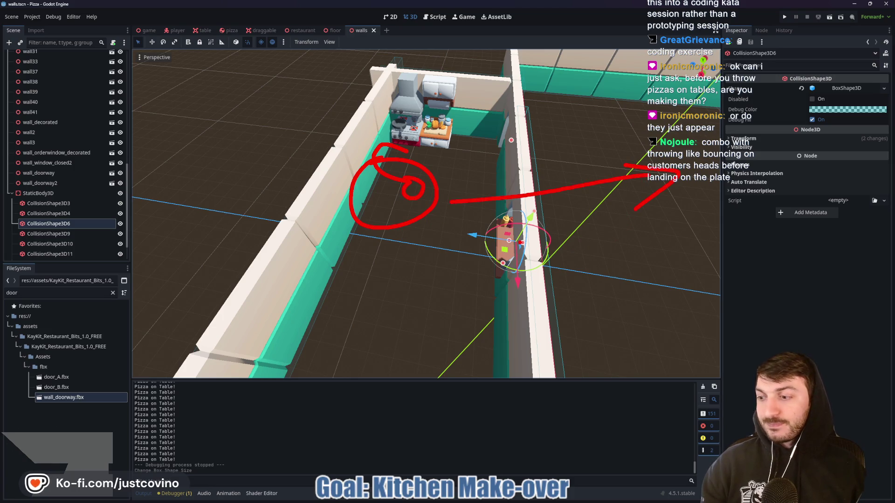
# Clear the red annotations and orbit to see the kitchen and walls from above.
pyautogui.press('Escape')
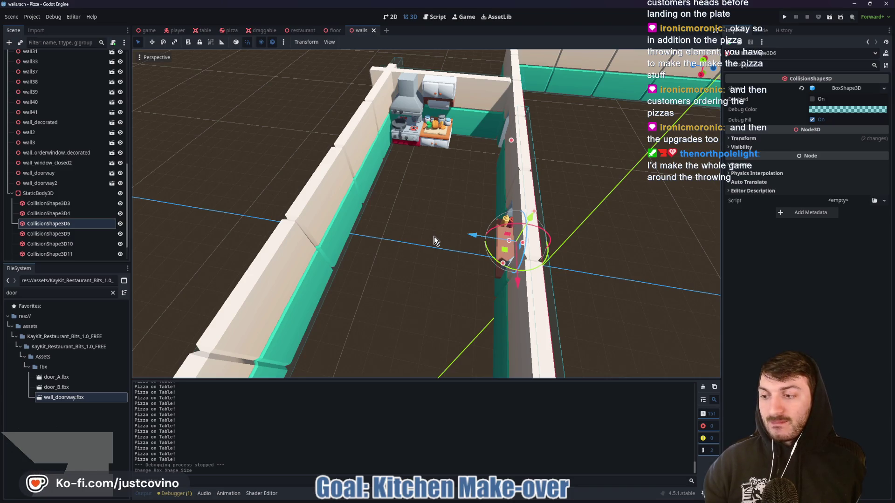
pyautogui.moveTo(443, 244)
pyautogui.mouseDown()
pyautogui.moveTo(577, 252)
pyautogui.moveTo(477, 250)
pyautogui.moveTo(543, 248)
pyautogui.moveTo(515, 228)
pyautogui.moveTo(512, 245)
pyautogui.moveTo(531, 244)
pyautogui.mouseUp()
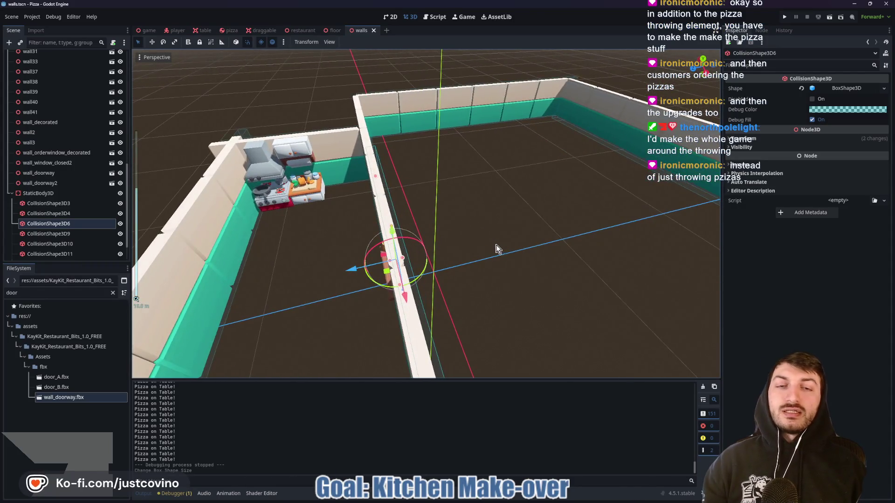
pyautogui.scroll(5, 545, 244)
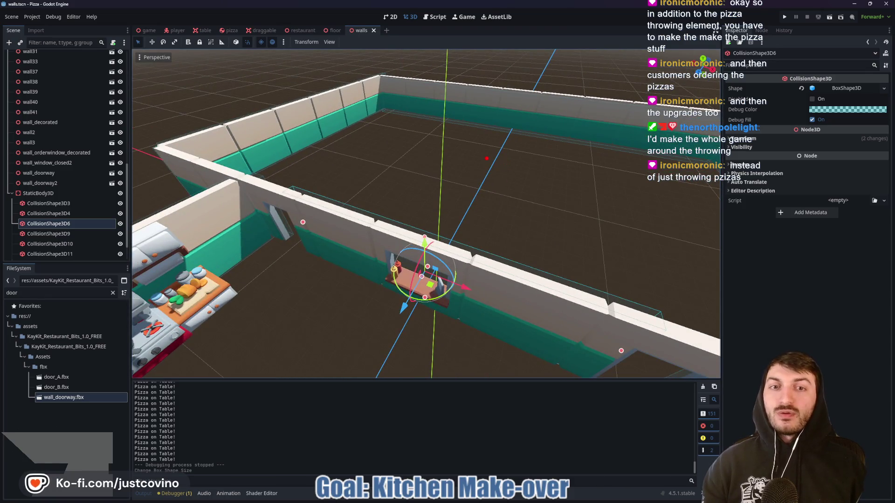
pyautogui.click(477, 203)
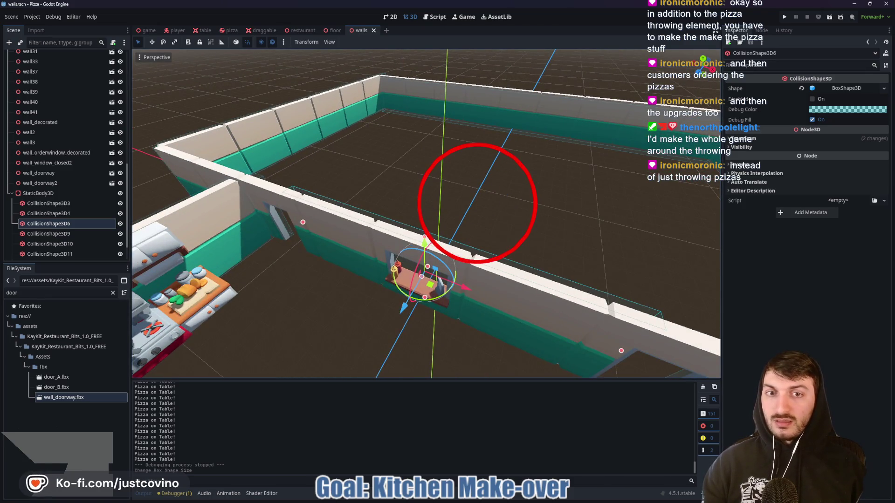
pyautogui.moveTo(482, 213); pyautogui.dragTo(368, 259)
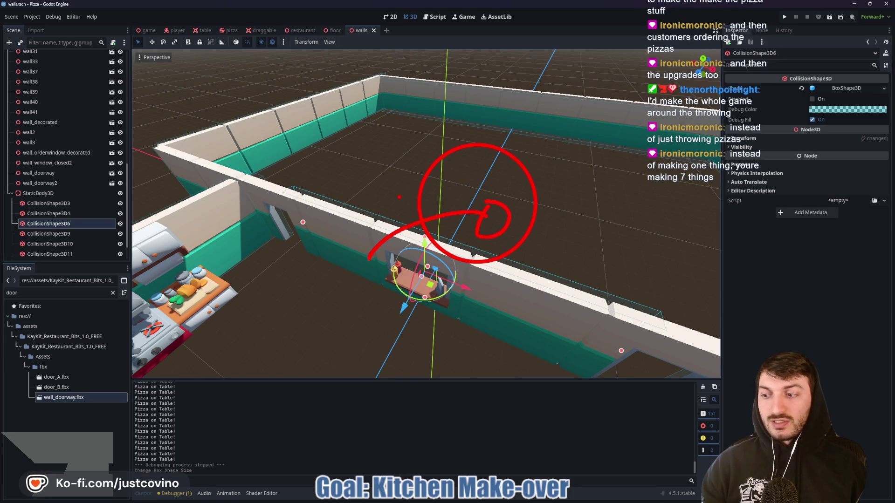
pyautogui.moveTo(376, 123); pyautogui.dragTo(384, 186)
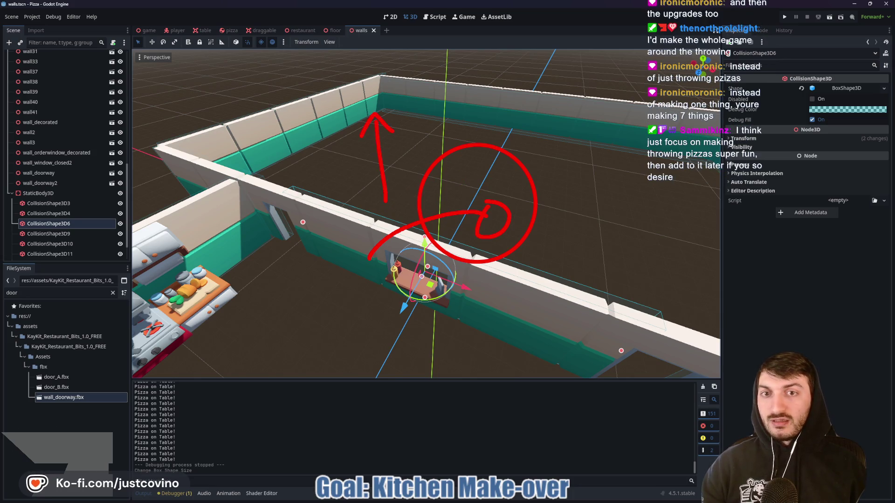
pyautogui.press('Escape')
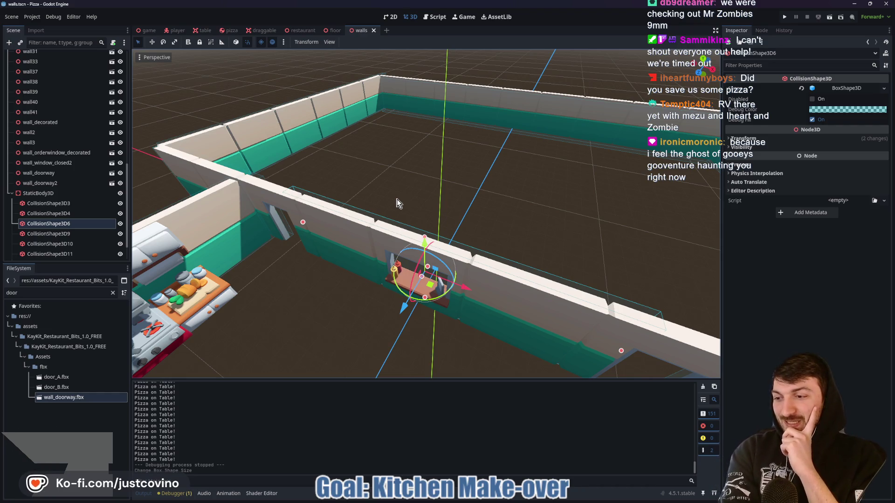
# Save the game scene, zoom out over the dining tables, and switch to the itch.io page.
pyautogui.click(148, 30)
pyautogui.hotkey('ctrl', 's')
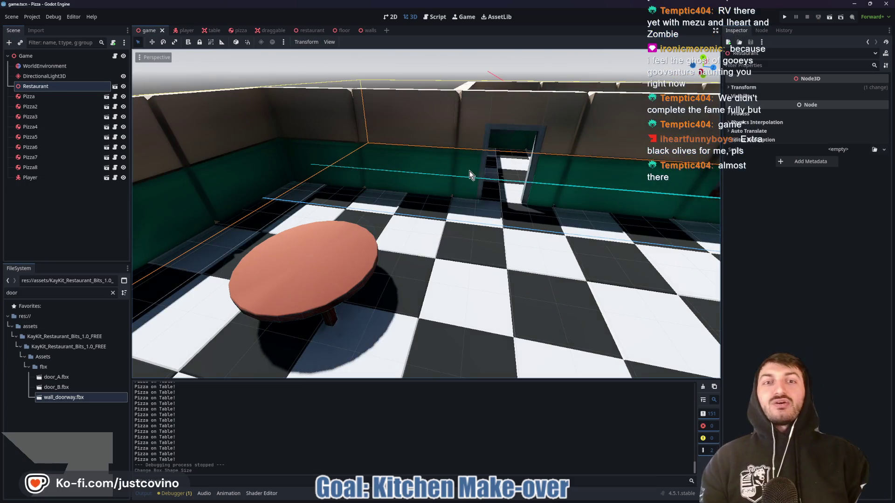
pyautogui.scroll(-5, 461, 175)
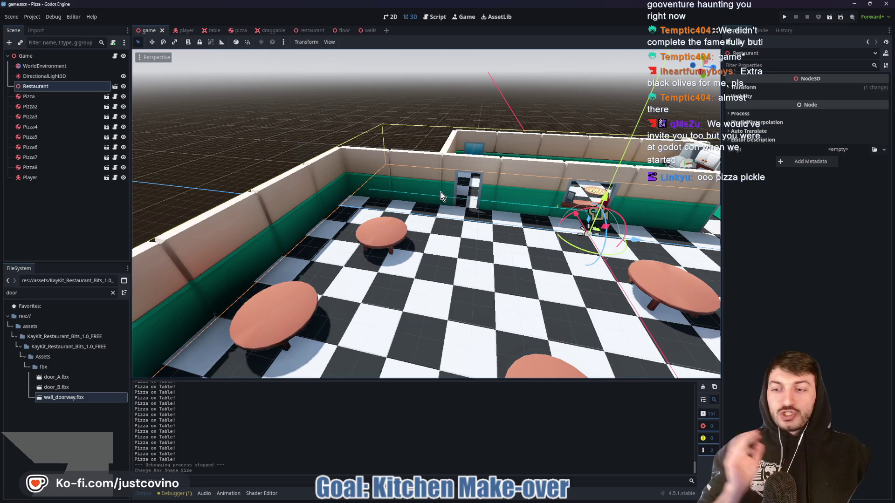
pyautogui.hotkey('alt', 'Tab')
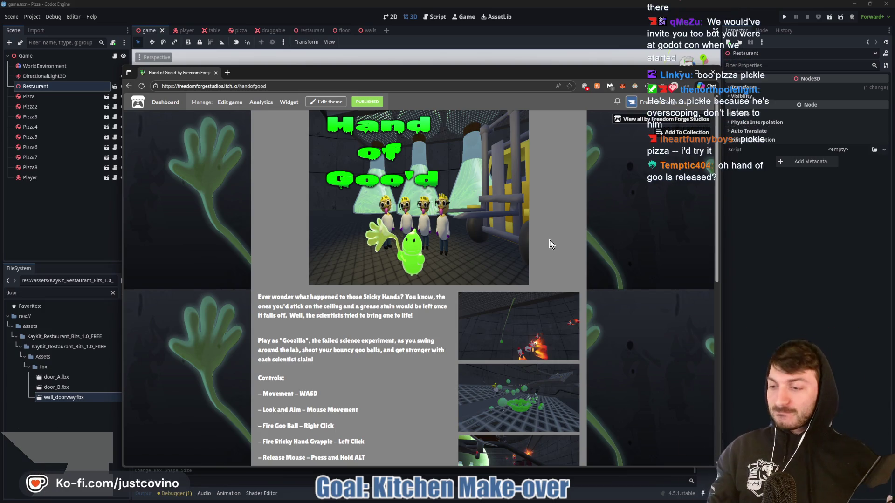
# Scroll the Hand of Goo'd page to its Controls and Download sections, then minimize Chrome.
pyautogui.scroll(-2, 464, 200)
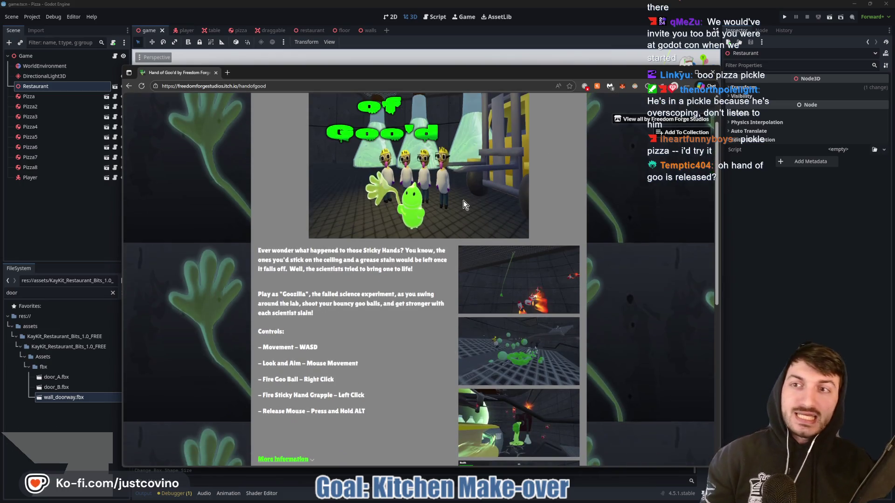
pyautogui.click(277, 86)
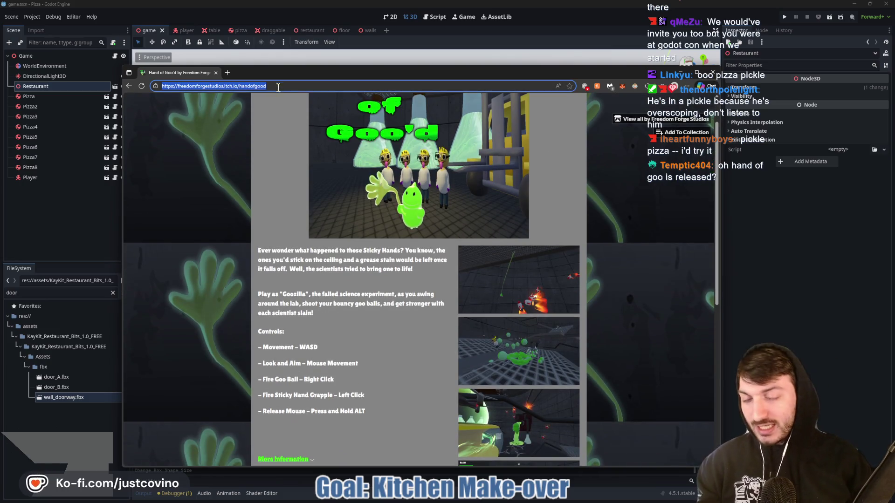
pyautogui.hotkey('alt', 'Tab')
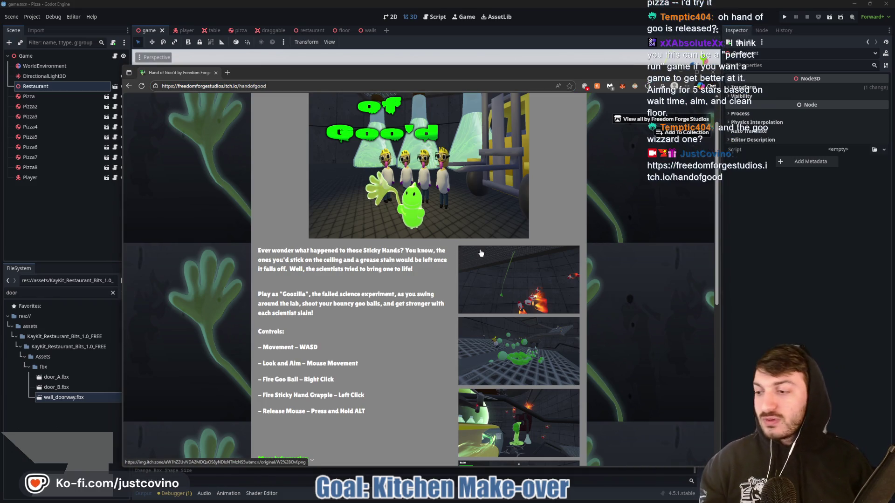
pyautogui.scroll(1, 419, 253)
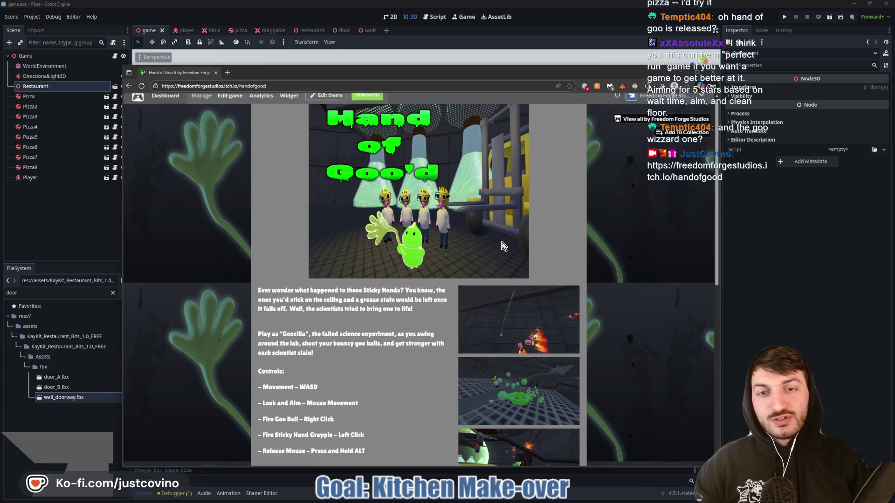
pyautogui.scroll(-5, 410, 228)
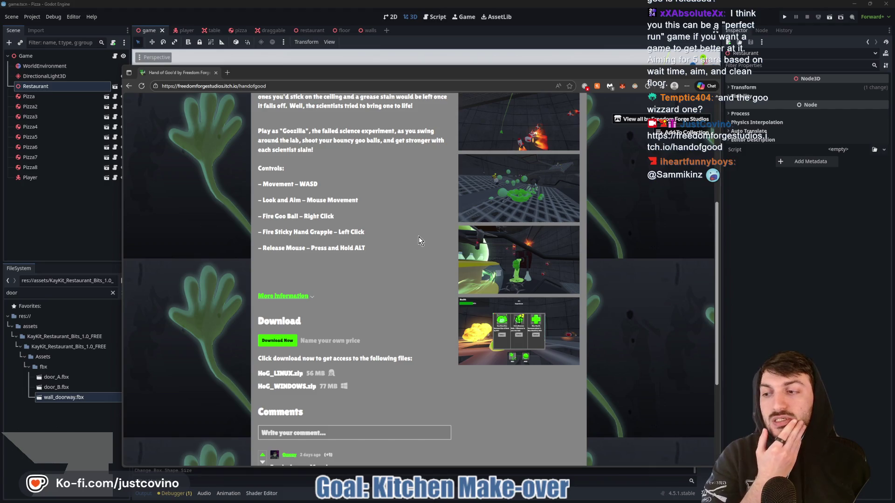
pyautogui.click(820, 231)
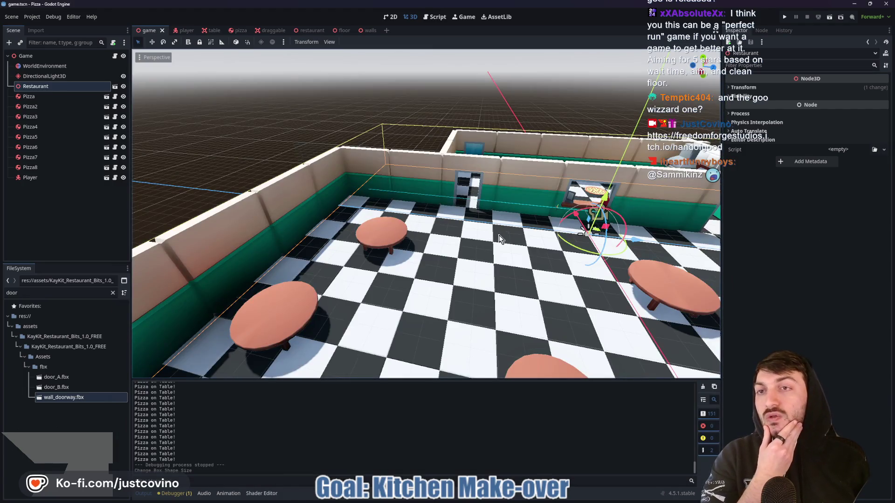
pyautogui.press('F5')
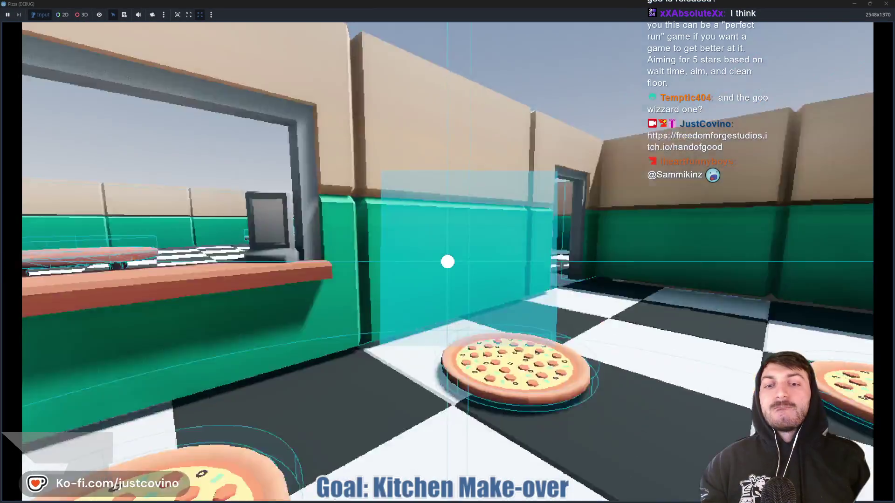
pyautogui.press('F8')
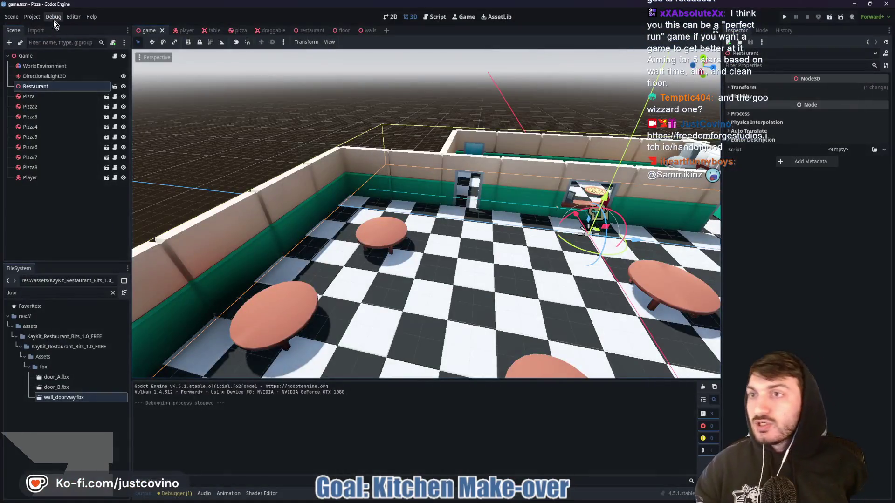
pyautogui.click(54, 19)
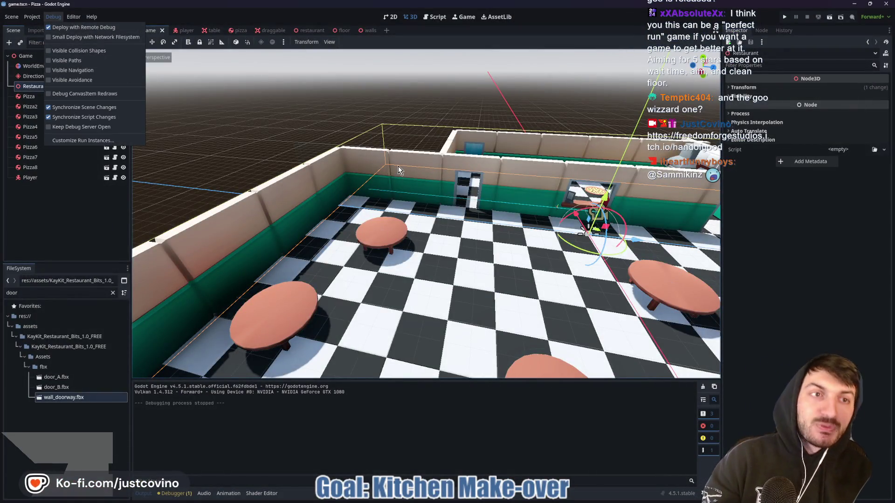
pyautogui.click(162, 19)
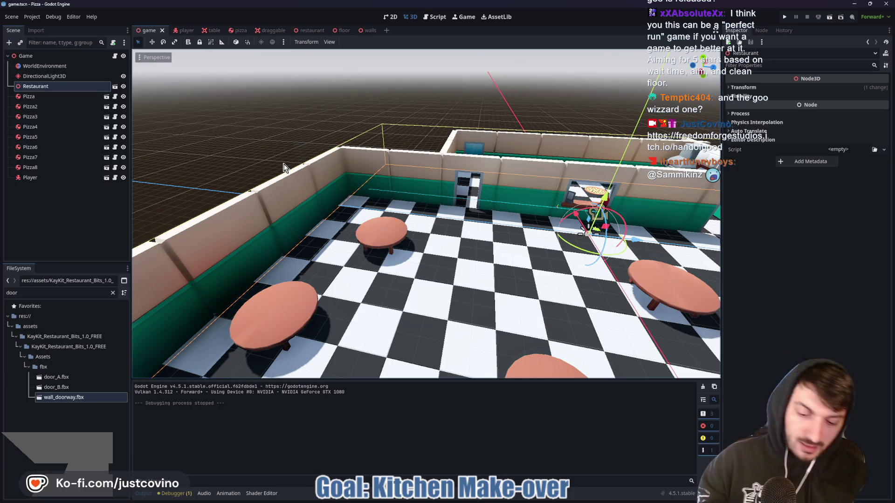
# Restart the pizza game and keep placing pizzas, including fallen ones, onto the dining table.
pyautogui.press('F5')
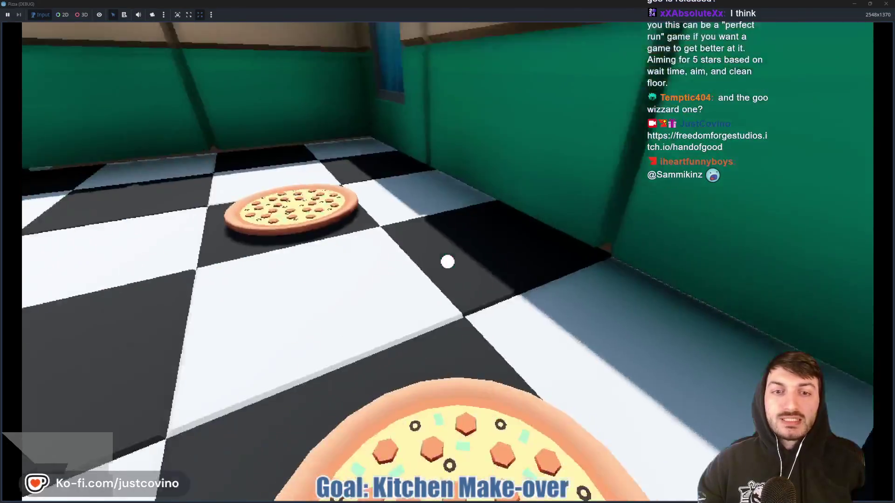
pyautogui.press('w')
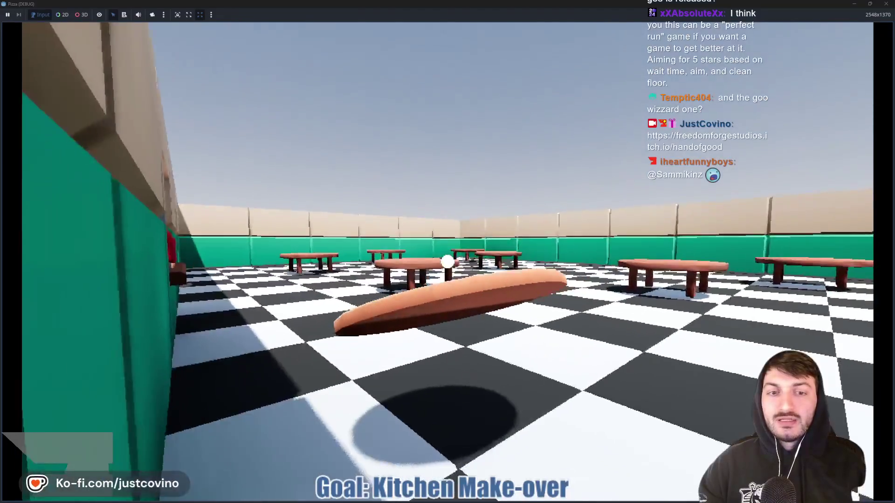
pyautogui.click(448, 262)
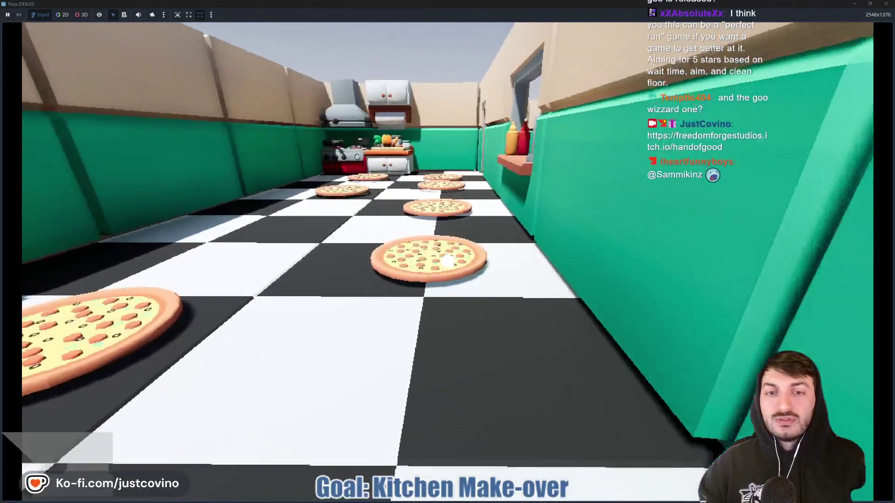
pyautogui.click(447, 262)
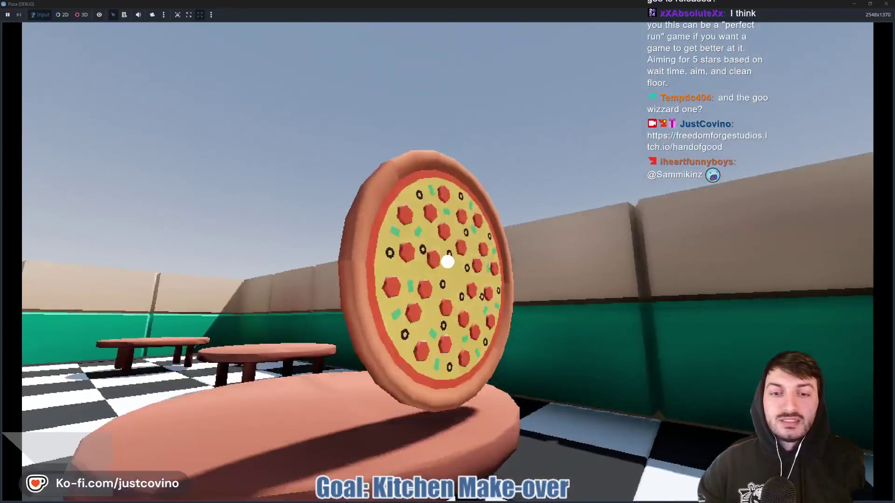
pyautogui.click(447, 262)
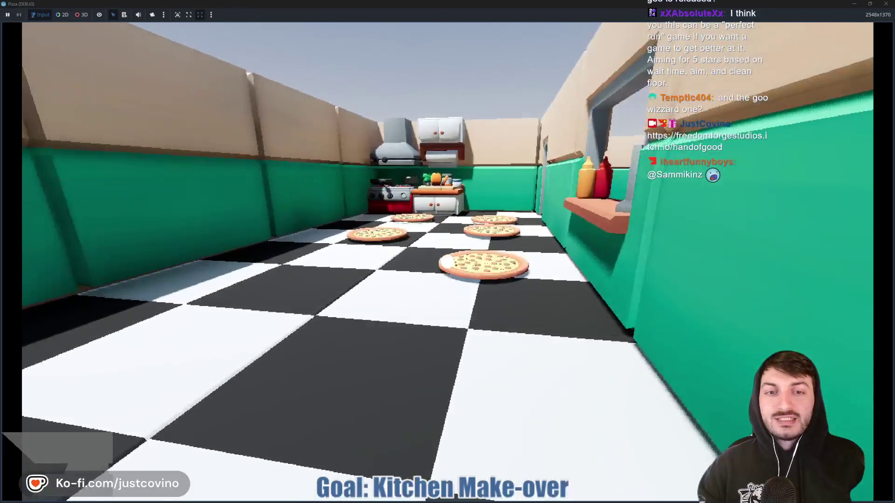
pyautogui.click(448, 262)
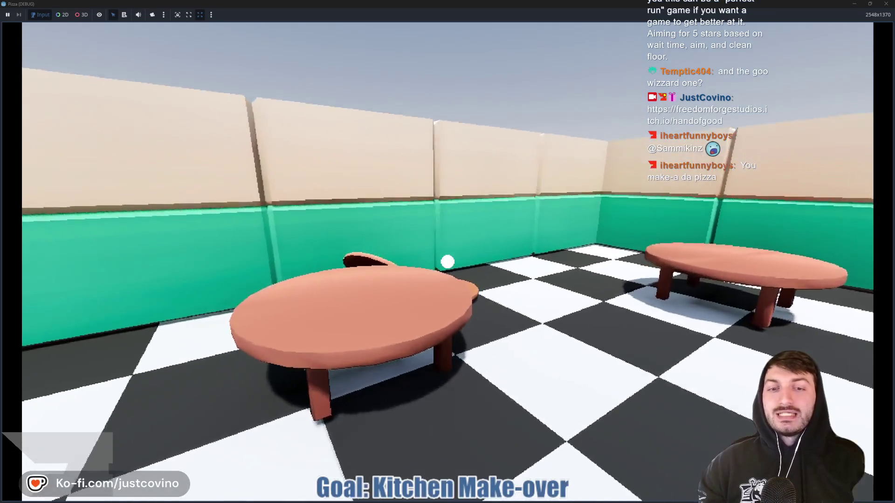
pyautogui.press('w')
pyautogui.click(447, 262)
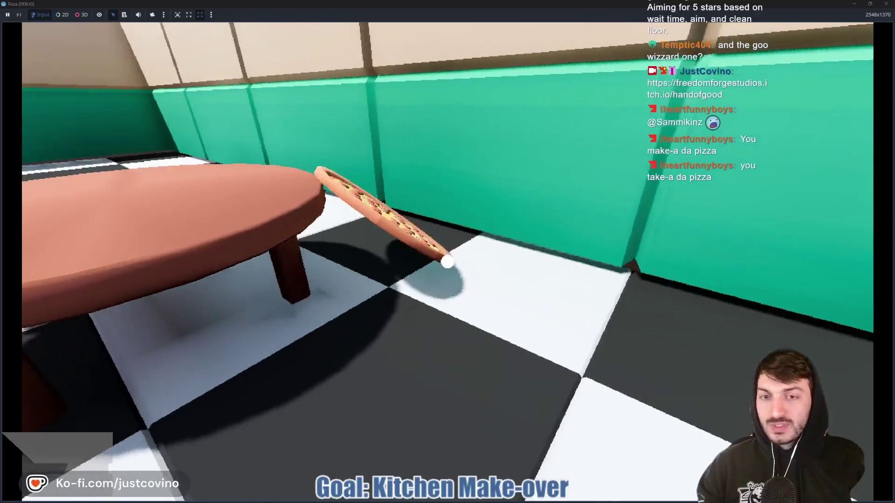
pyautogui.click(448, 261)
pyautogui.click(448, 262)
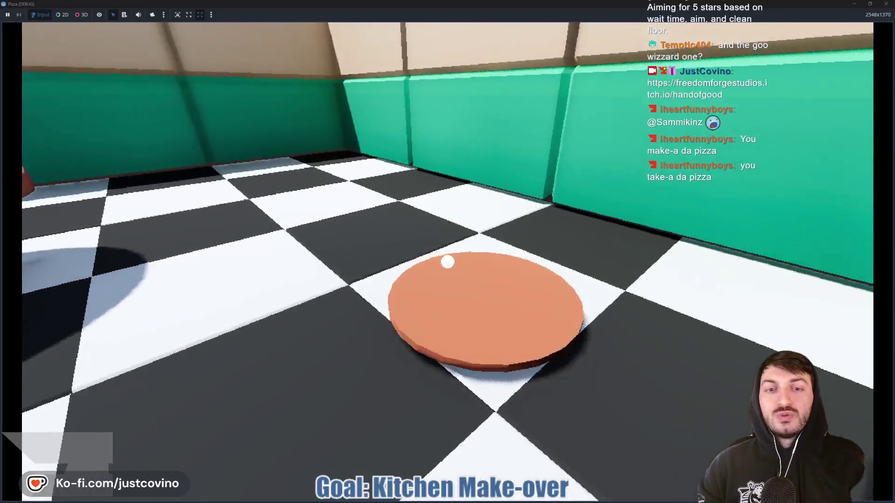
pyautogui.click(447, 262)
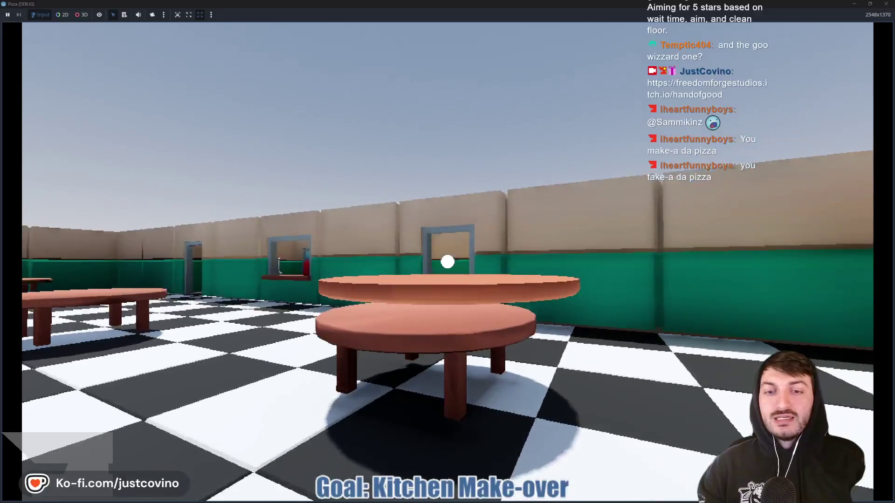
pyautogui.click(447, 262)
# Walk through the kitchen to the serving window and sketch red marks over the back table.
pyautogui.press('w')
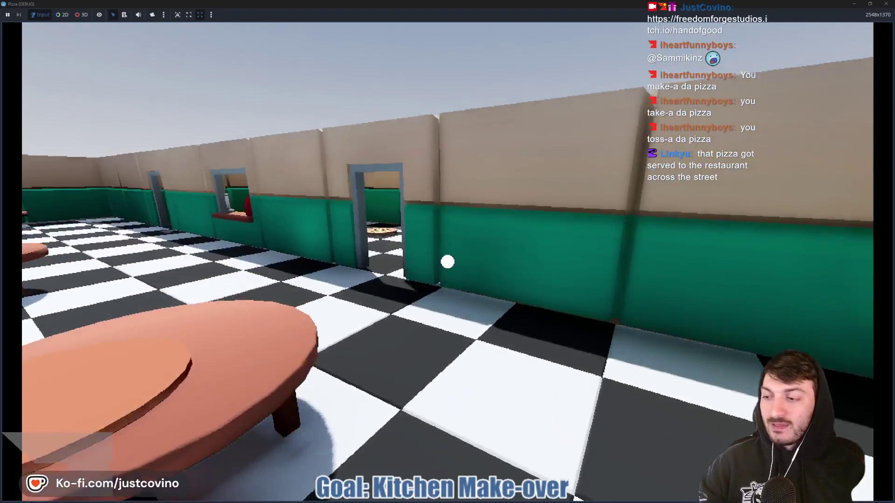
pyautogui.press('w')
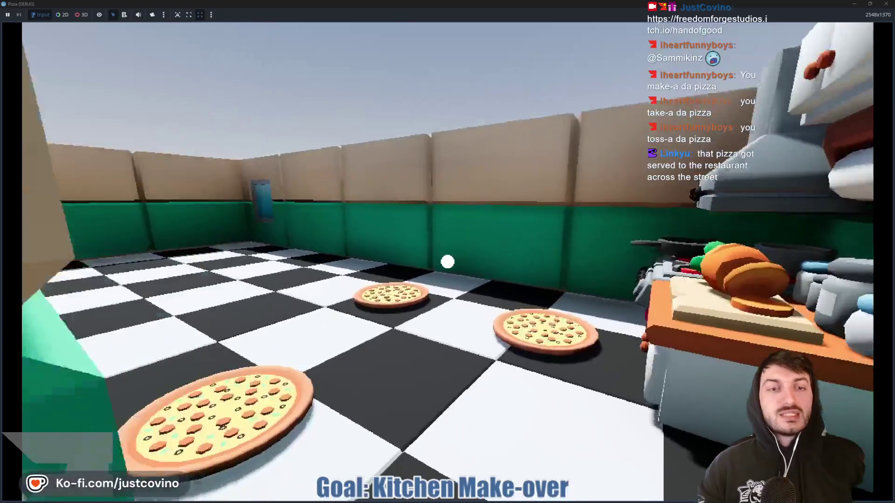
pyautogui.press('w')
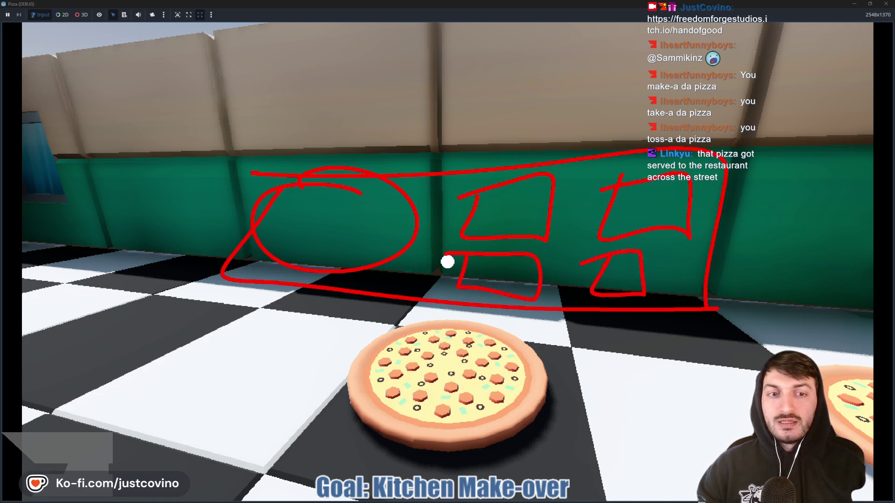
pyautogui.press('w')
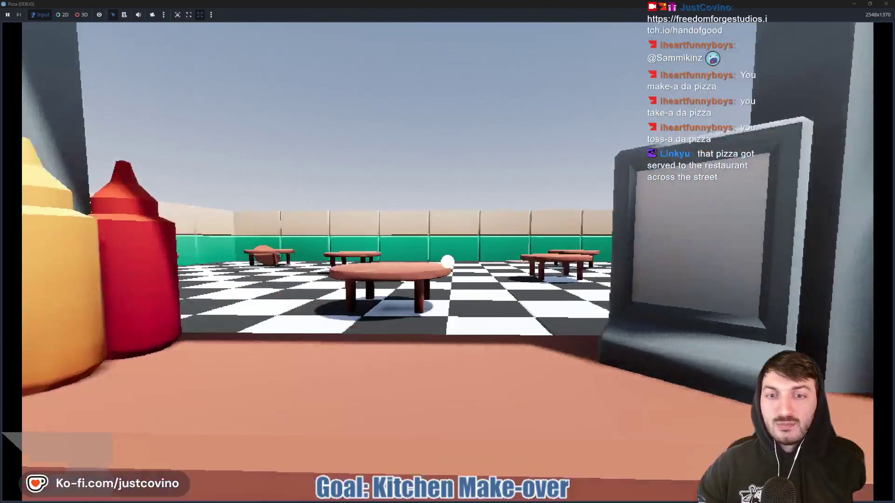
pyautogui.press('w')
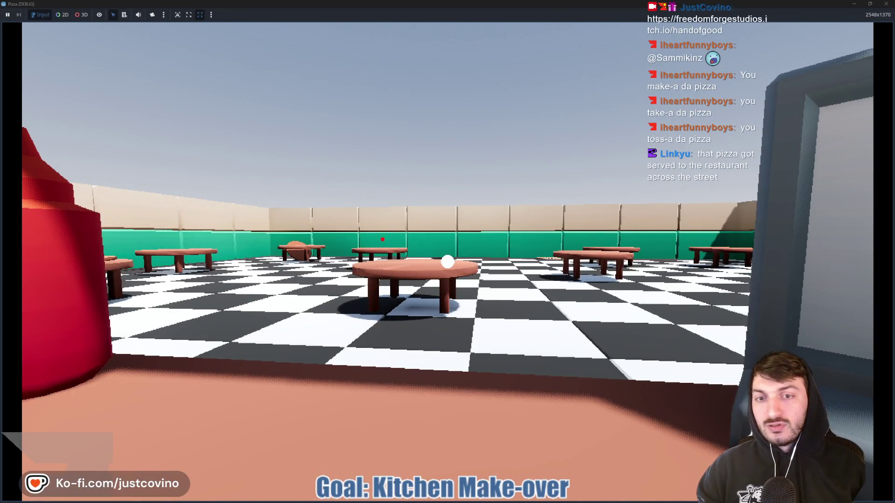
pyautogui.moveTo(382, 239); pyautogui.dragTo(351, 177)
pyautogui.moveTo(317, 144); pyautogui.dragTo(332, 148)
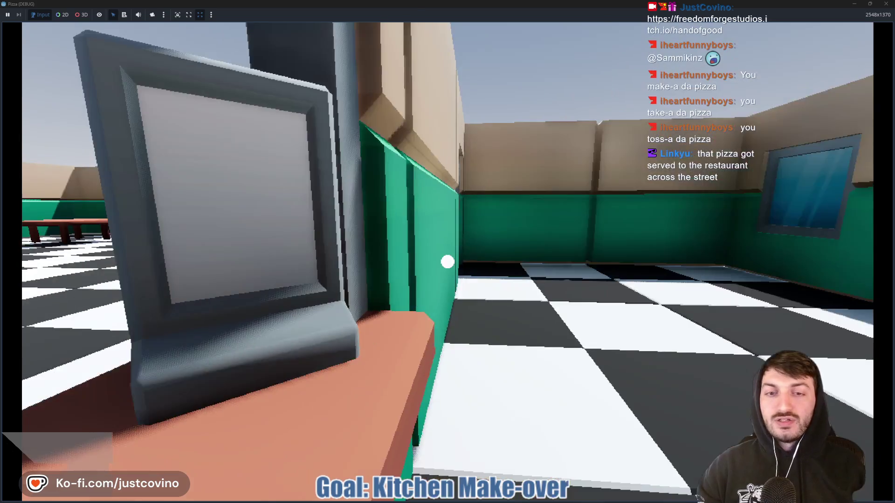
pyautogui.press('w')
pyautogui.moveTo(319, 235)
pyautogui.mouseDown()
pyautogui.moveTo(509, 205)
pyautogui.moveTo(347, 251)
pyautogui.moveTo(342, 235)
pyautogui.mouseUp()
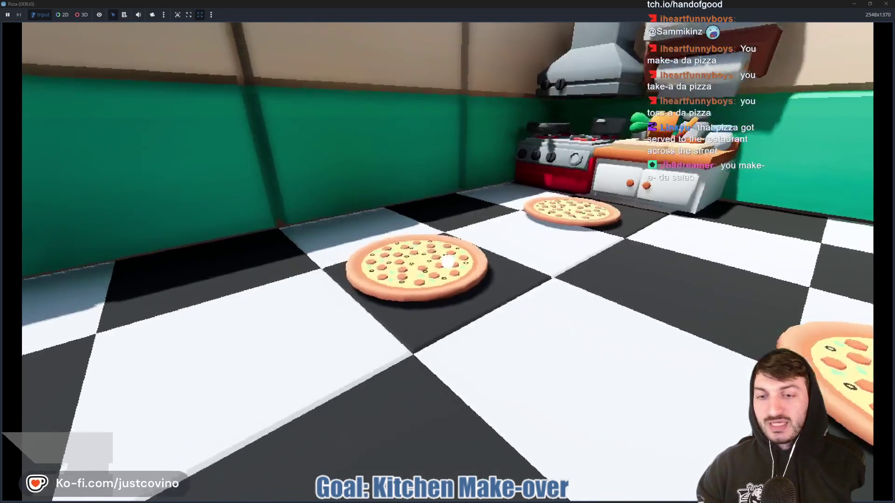
# Throw a pizza into the dining room, set another on the round table, and return to the kitchen.
pyautogui.press('w')
pyautogui.press('w')
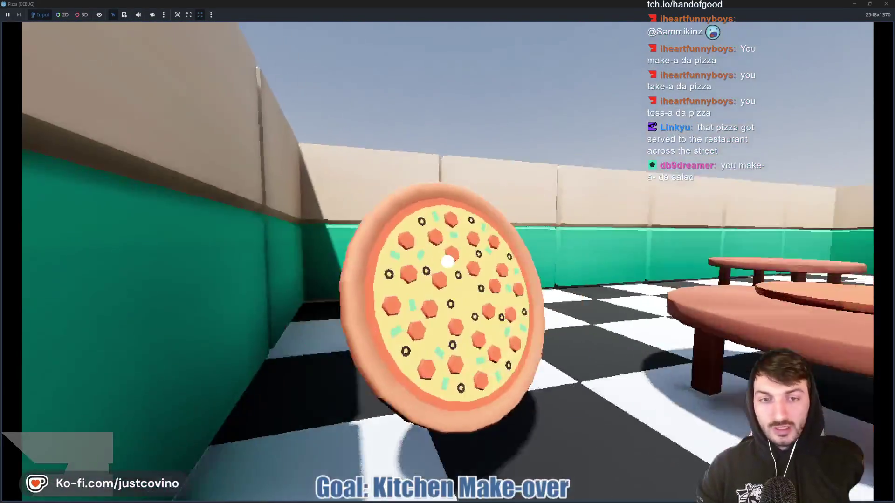
pyautogui.click(448, 262)
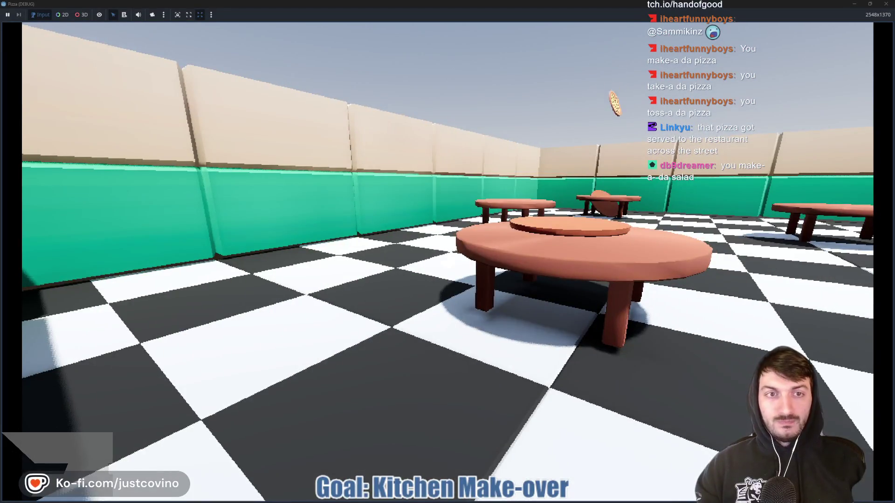
pyautogui.press('w')
pyautogui.press('s')
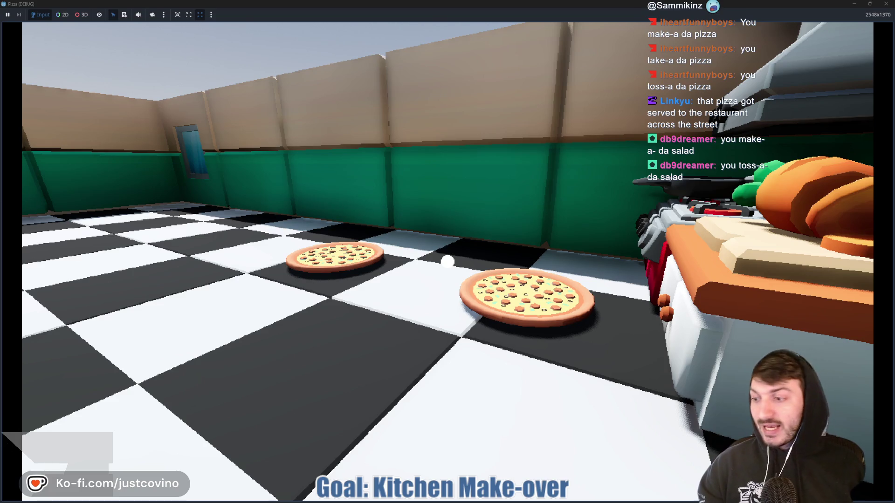
pyautogui.press('w')
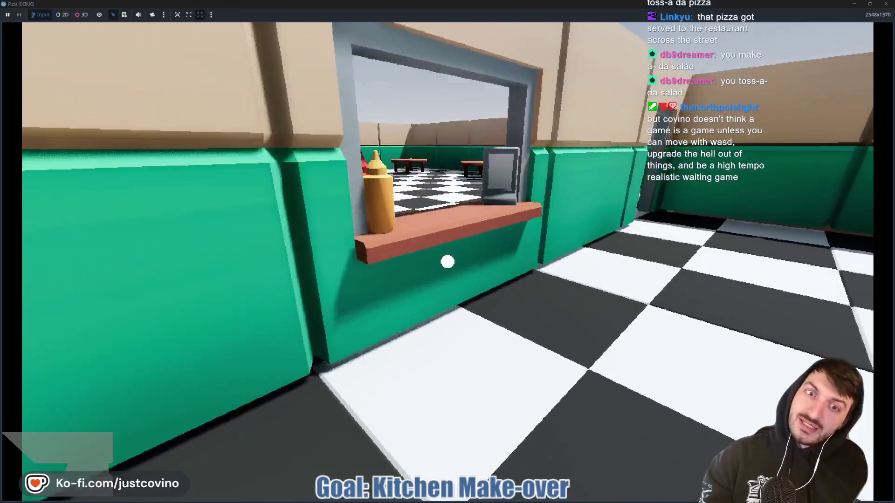
pyautogui.press('w')
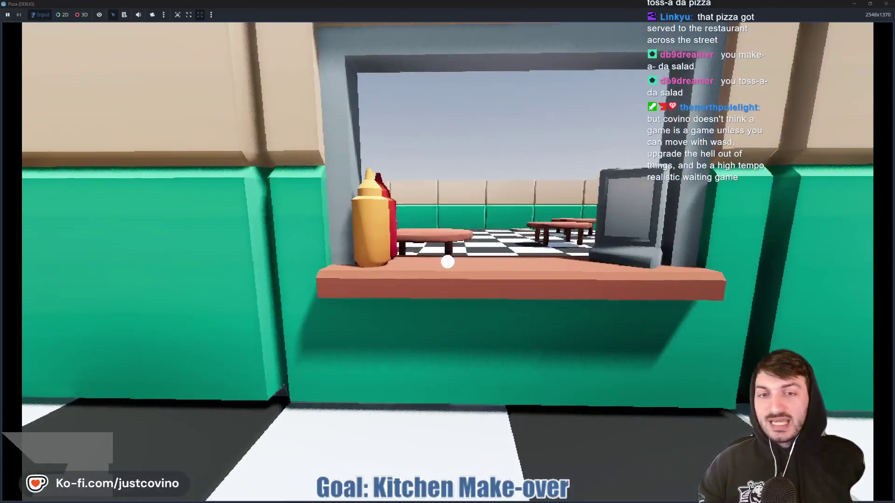
pyautogui.press('w')
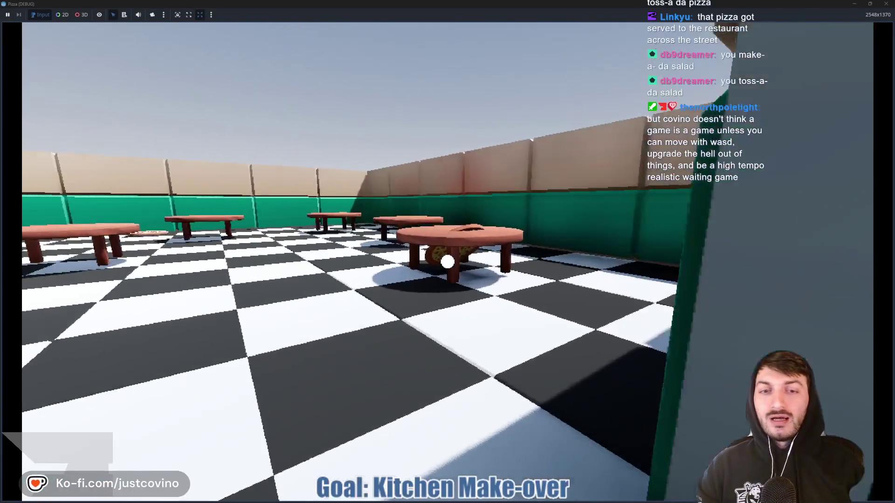
pyautogui.press('w')
pyautogui.click(448, 262)
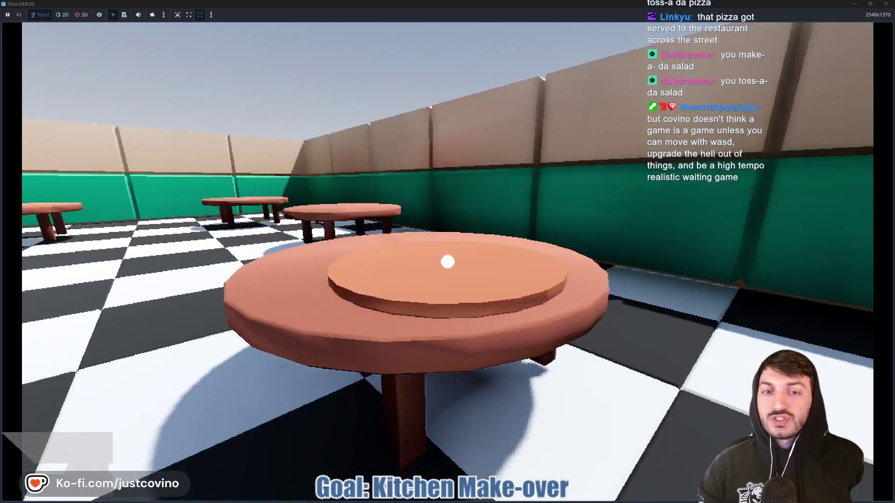
pyautogui.press('w')
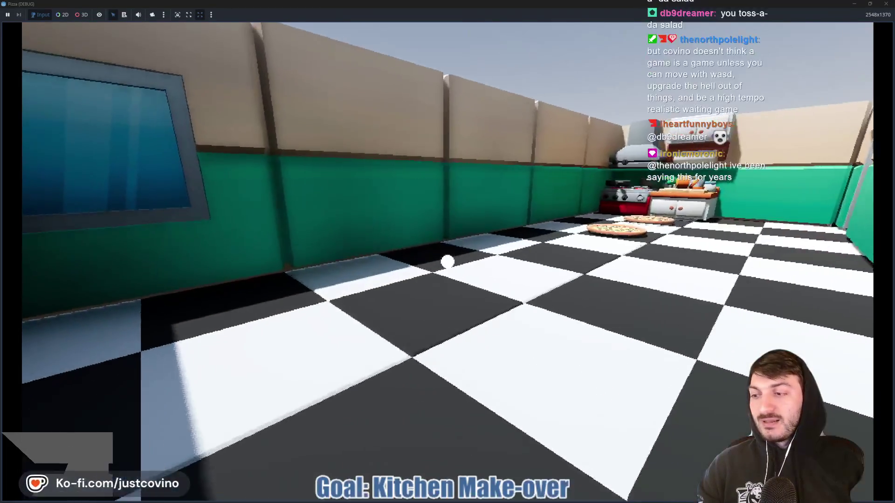
pyautogui.press('w')
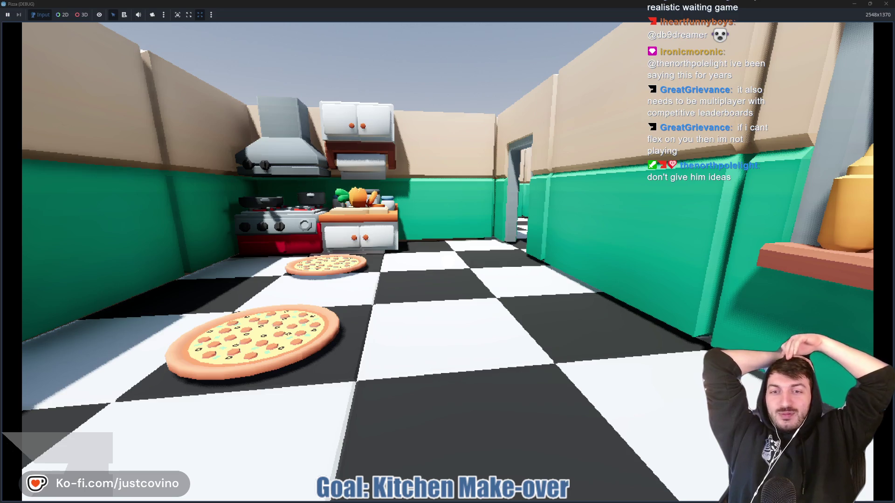
# Walk into the dining room and back, then carry a kitchen pizza in and throw it across.
pyautogui.press('w')
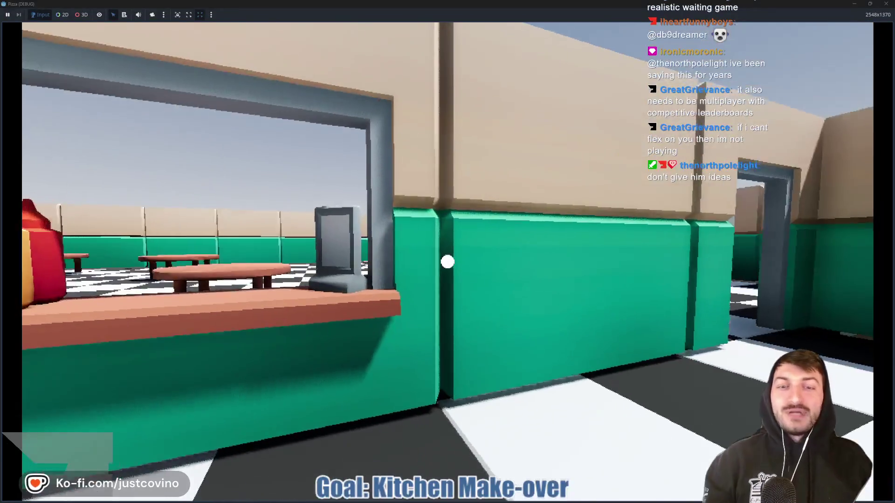
pyautogui.press('w')
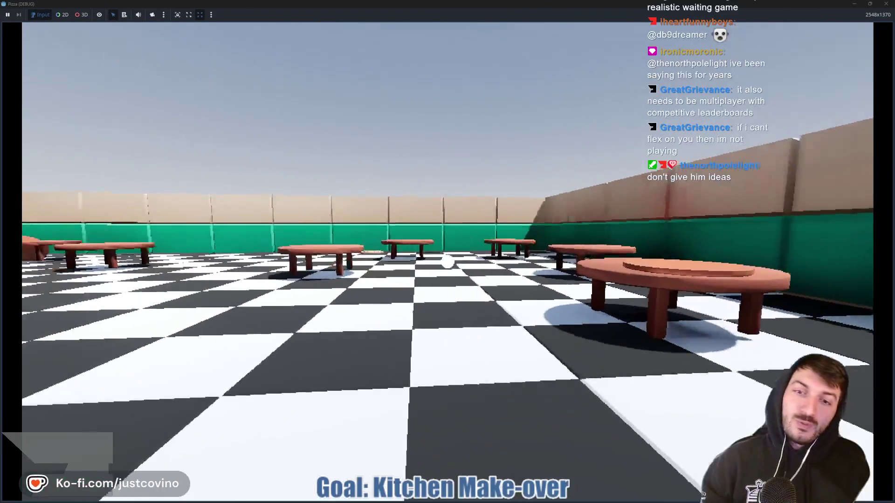
pyautogui.press('w')
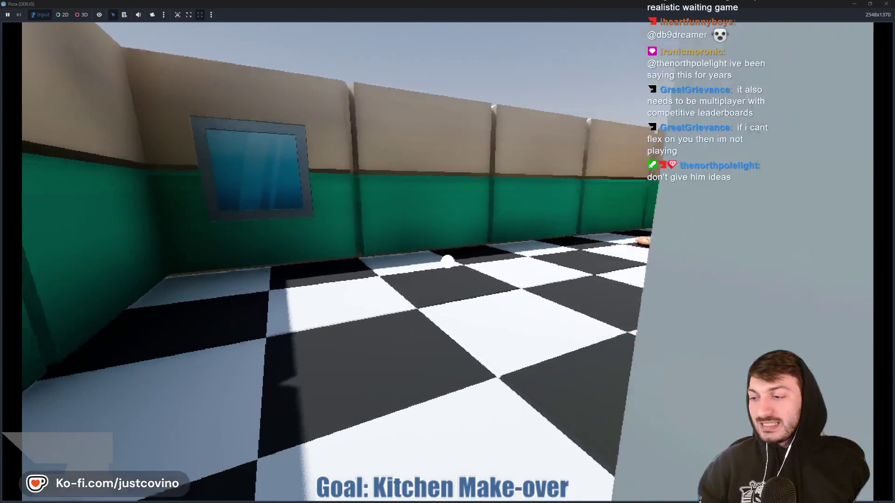
pyautogui.press('w')
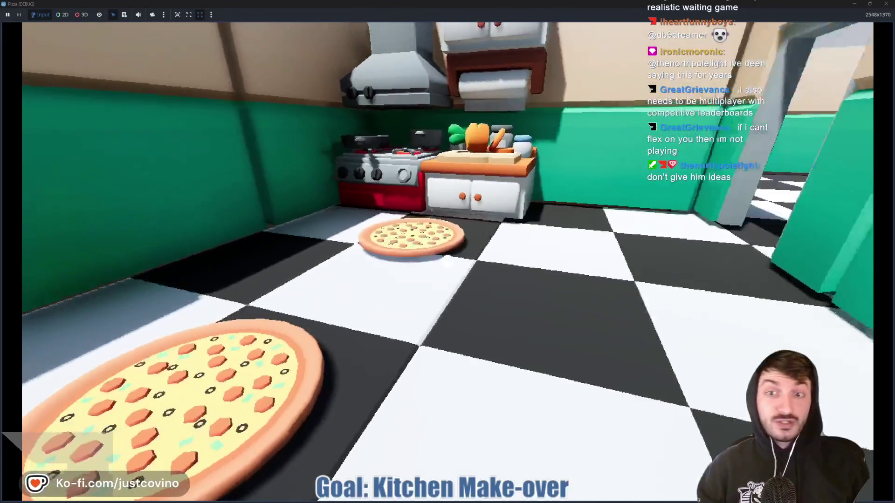
pyautogui.click(448, 262)
pyautogui.press('w')
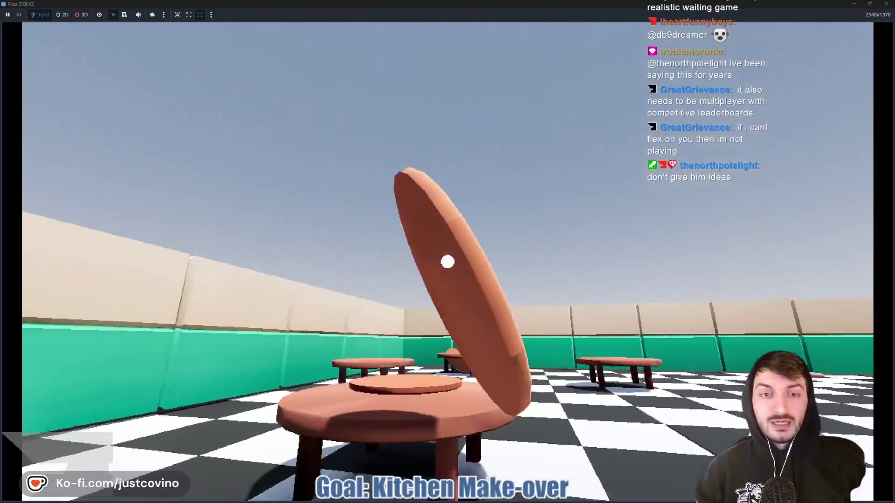
pyautogui.click(447, 261)
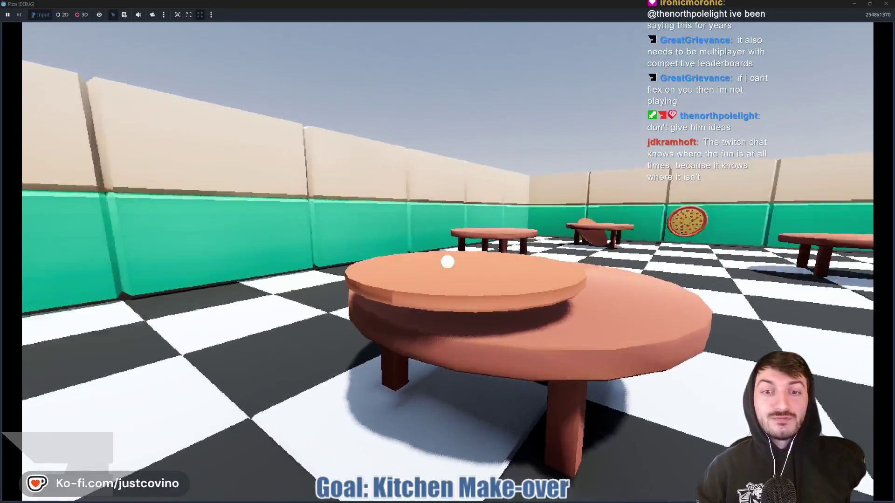
pyautogui.click(448, 262)
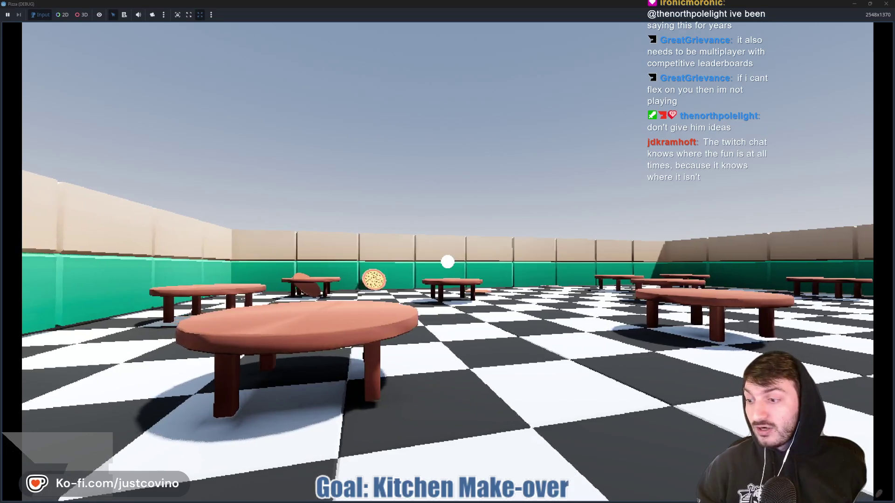
# Fetch a second pizza from the kitchen floor, throw it into the dining room, then stop with F8.
pyautogui.press('w')
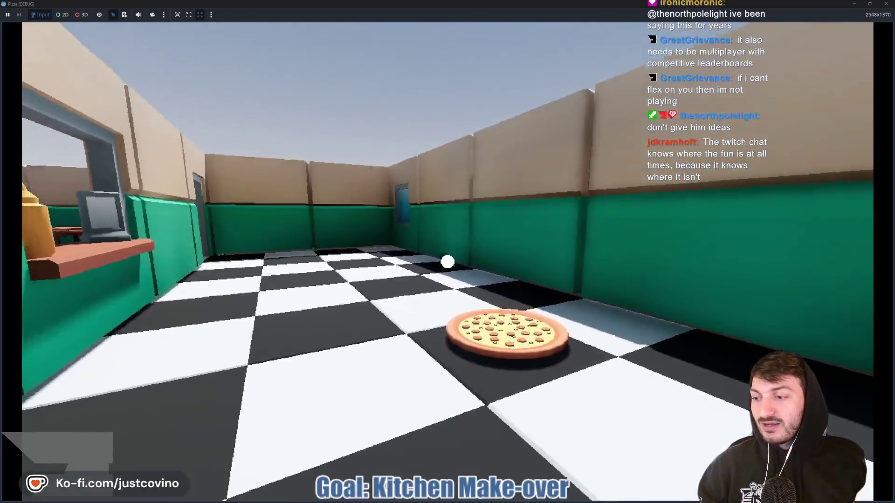
pyautogui.press('w')
pyautogui.click(448, 262)
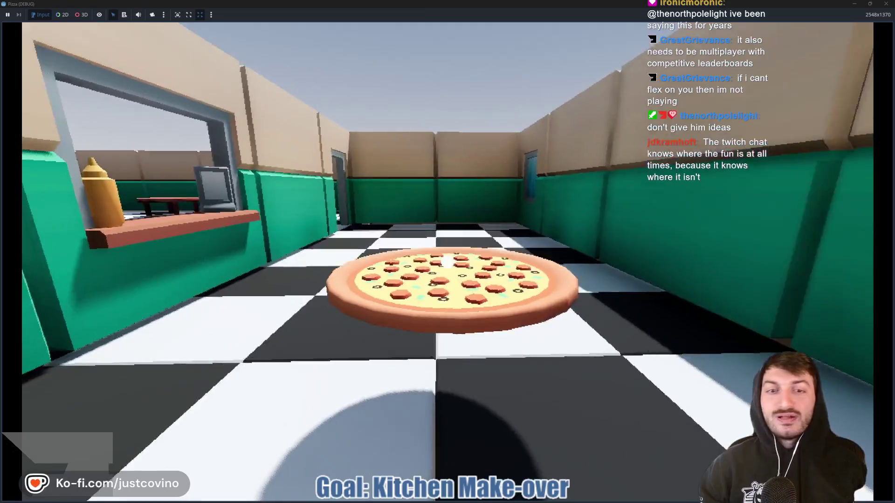
pyautogui.press('w')
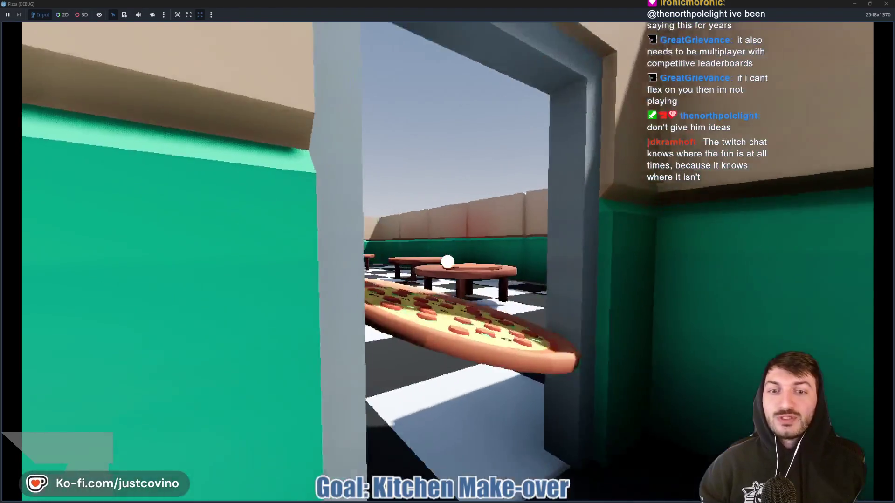
pyautogui.press('w')
pyautogui.click(447, 262)
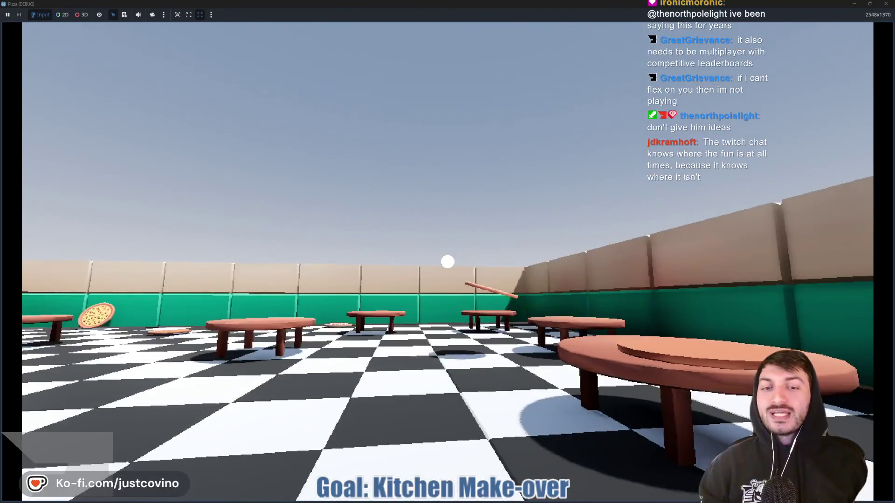
pyautogui.press('w')
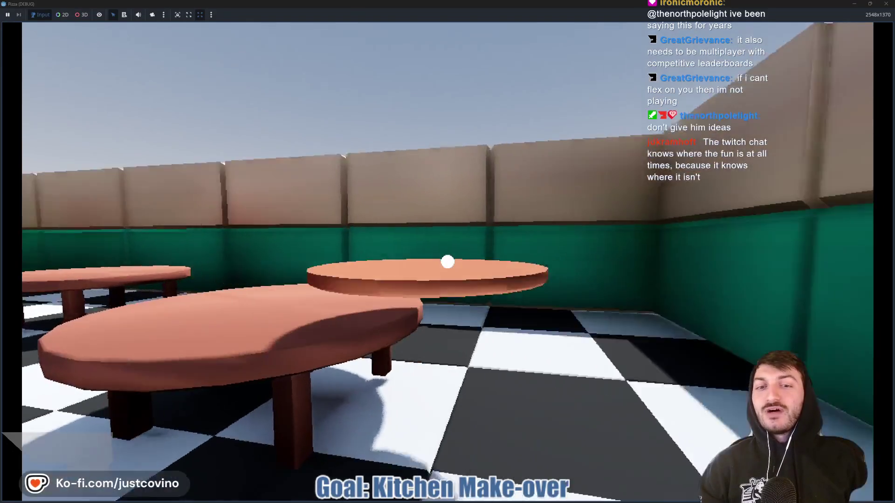
pyautogui.press('s')
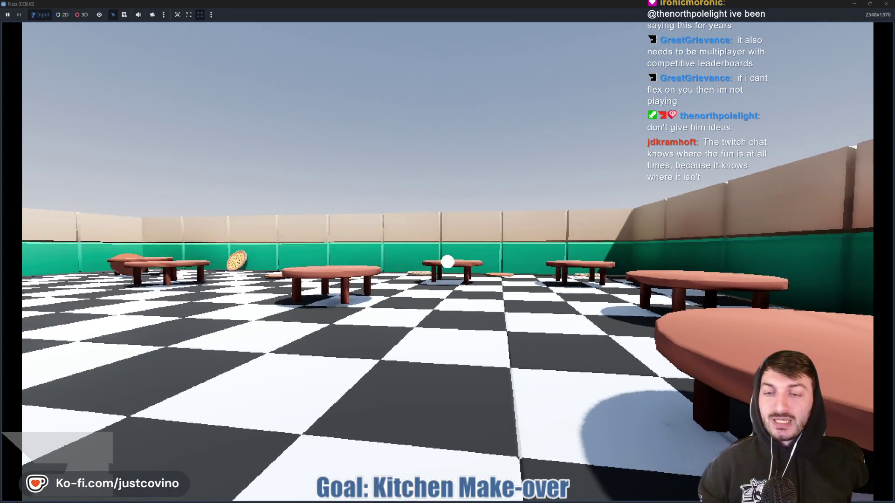
pyautogui.press('F8')
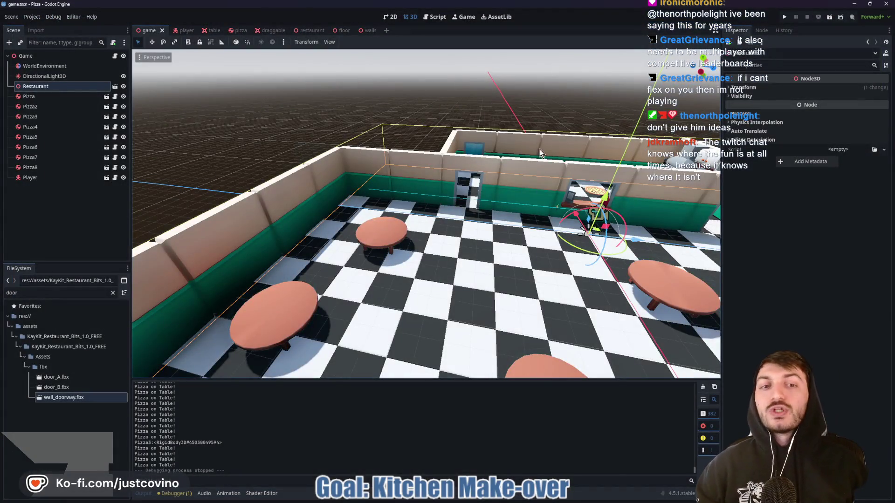
# Orbit and zoom the 3D viewport so the restaurant sits higher in view.
pyautogui.scroll(-10, 427, 214)
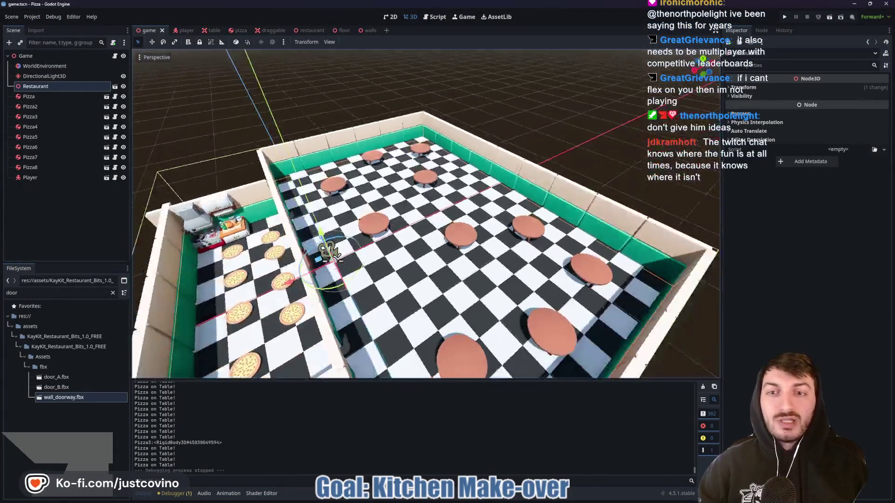
pyautogui.scroll(-5, 451, 250)
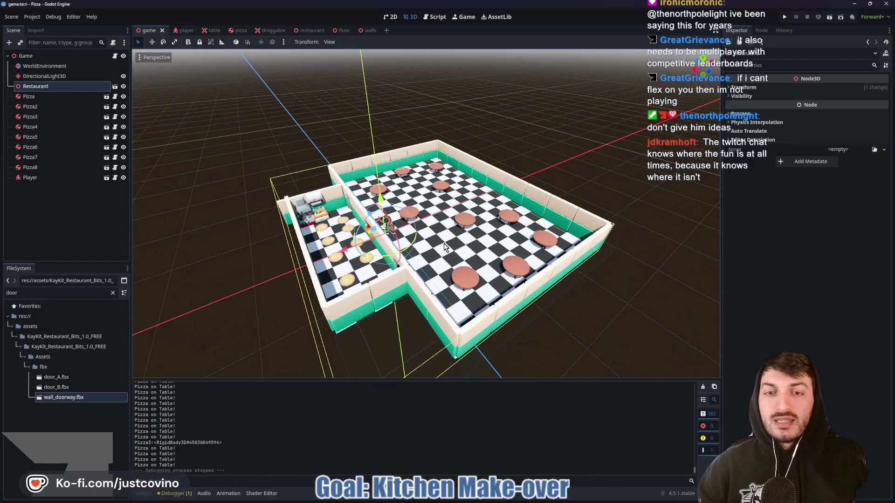
pyautogui.moveTo(387, 263)
pyautogui.mouseDown()
pyautogui.moveTo(331, 214)
pyautogui.moveTo(407, 247)
pyautogui.mouseUp()
pyautogui.moveTo(282, 340)
pyautogui.mouseDown()
pyautogui.moveTo(590, 121)
pyautogui.moveTo(582, 156)
pyautogui.moveTo(580, 112)
pyautogui.moveTo(566, 121)
pyautogui.mouseUp()
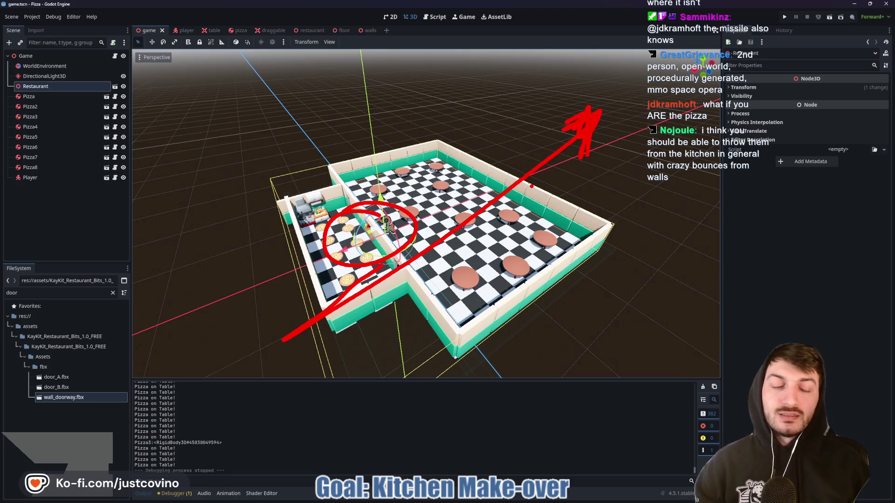
pyautogui.moveTo(419, 233); pyautogui.dragTo(420, 214)
pyautogui.scroll(10, 427, 215)
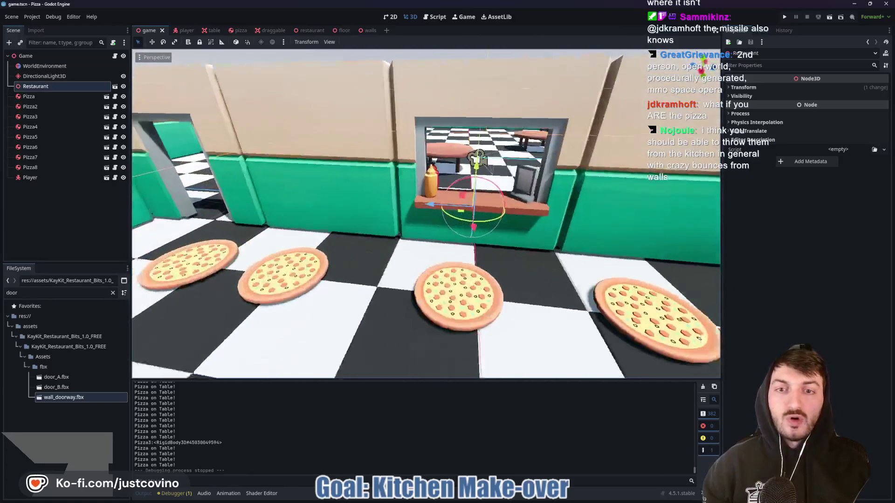
pyautogui.scroll(-5, 406, 232)
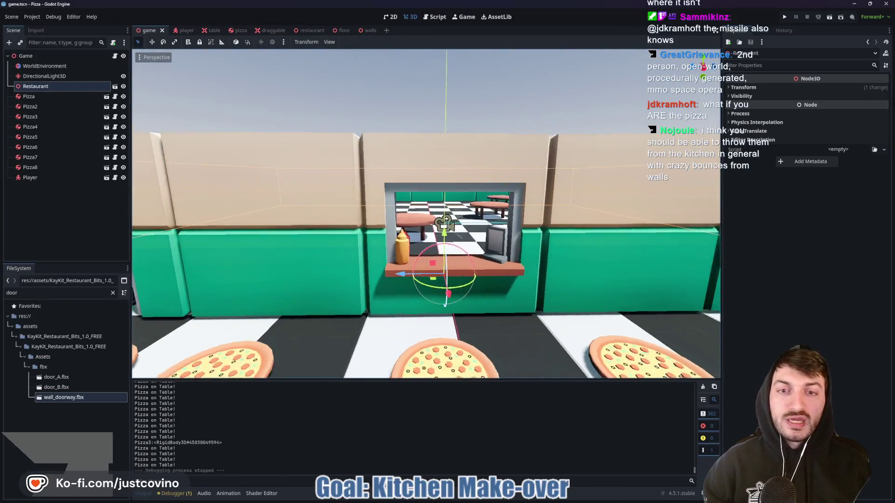
pyautogui.moveTo(368, 176)
pyautogui.mouseDown()
pyautogui.moveTo(540, 284)
pyautogui.moveTo(349, 174)
pyautogui.mouseUp()
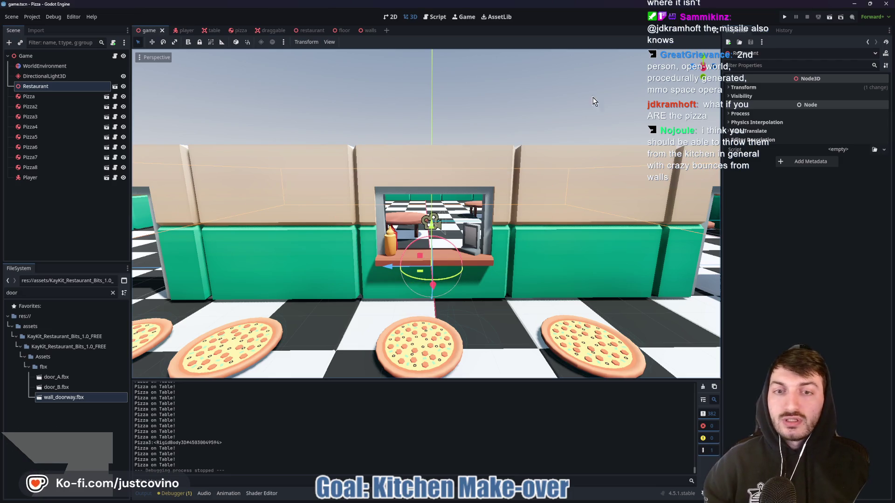
# Fly the camera through the service window and into the kitchen, then run the game with F5.
pyautogui.press('w')
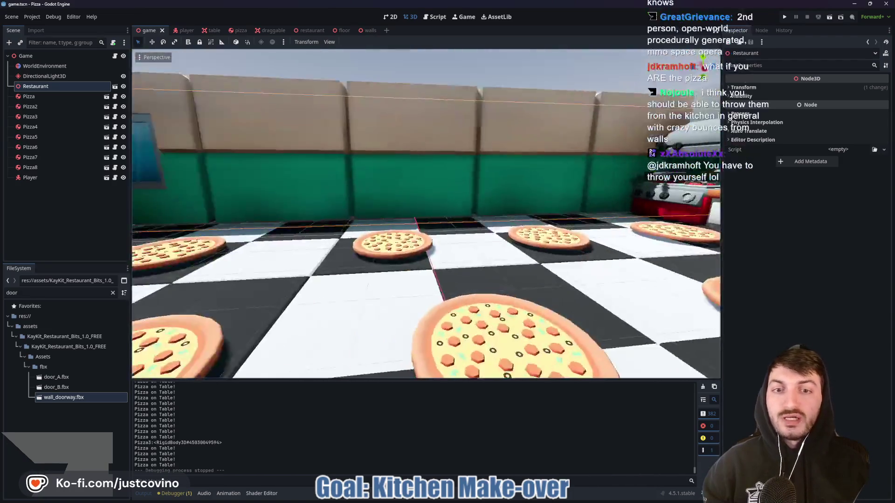
pyautogui.press('s')
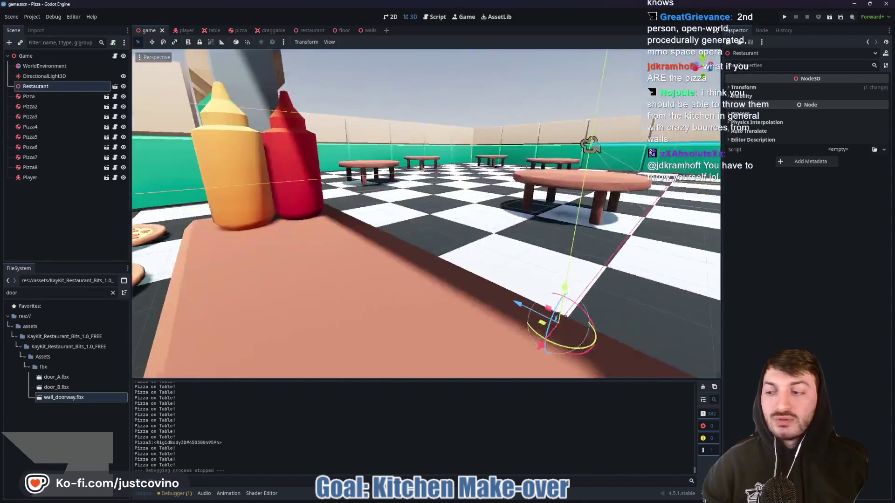
pyautogui.press('s')
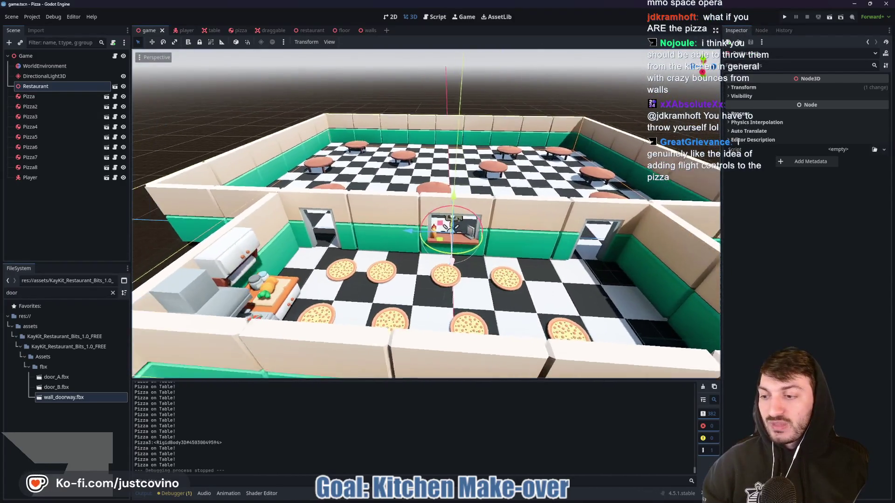
pyautogui.press('w')
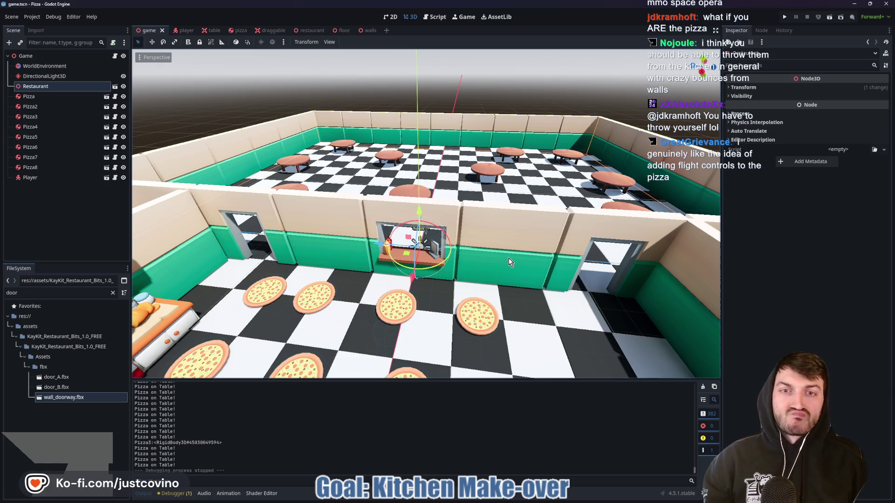
pyautogui.press('w')
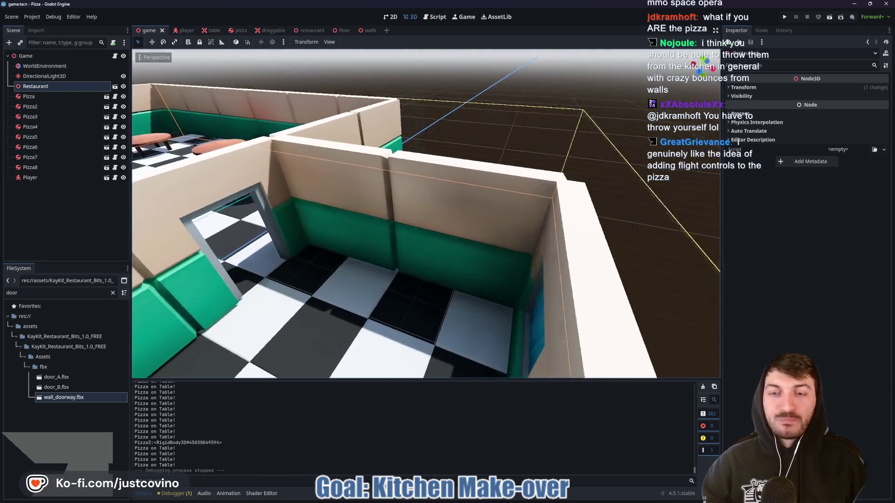
pyautogui.press('w')
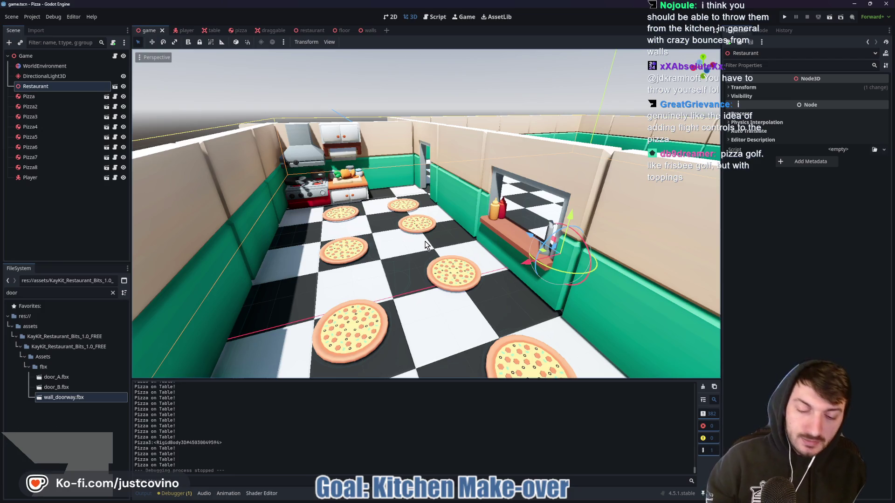
pyautogui.press('F5')
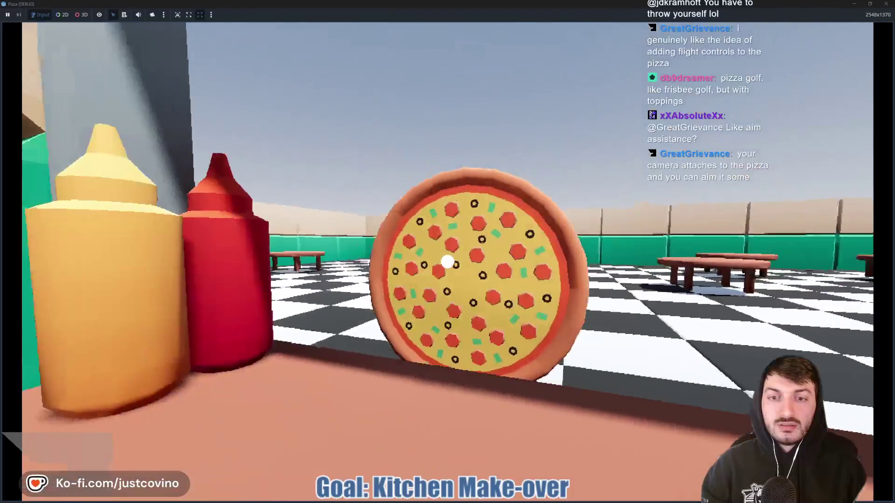
# Throw the pizza from the window counter into the dining room, then stop the game with F8.
pyautogui.click(448, 262)
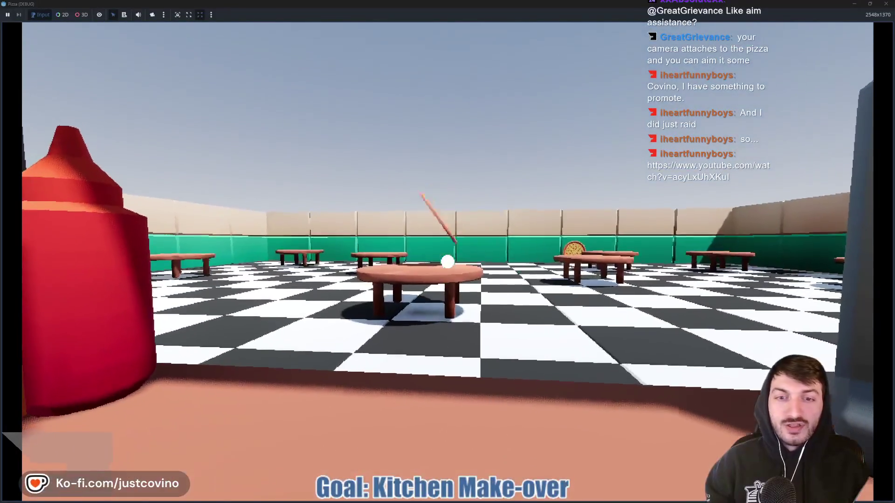
pyautogui.press('F8')
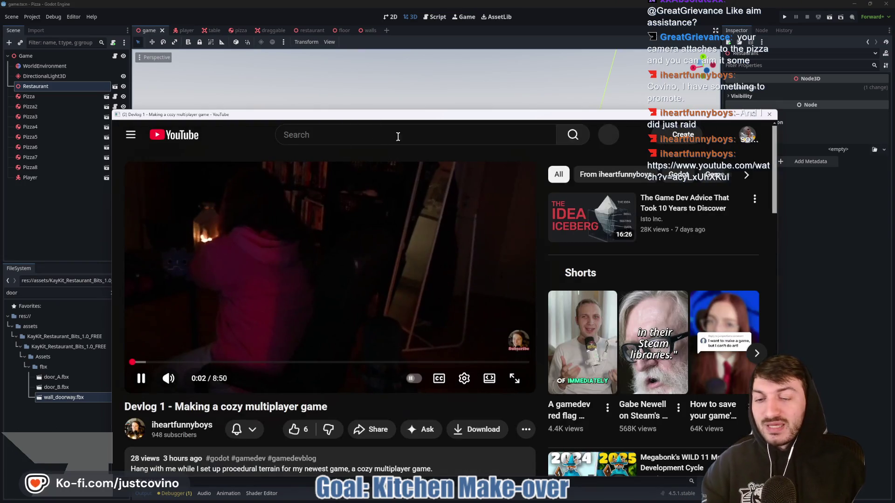
# Pause the devlog video, move its window up and right, then close it.
pyautogui.click(350, 260)
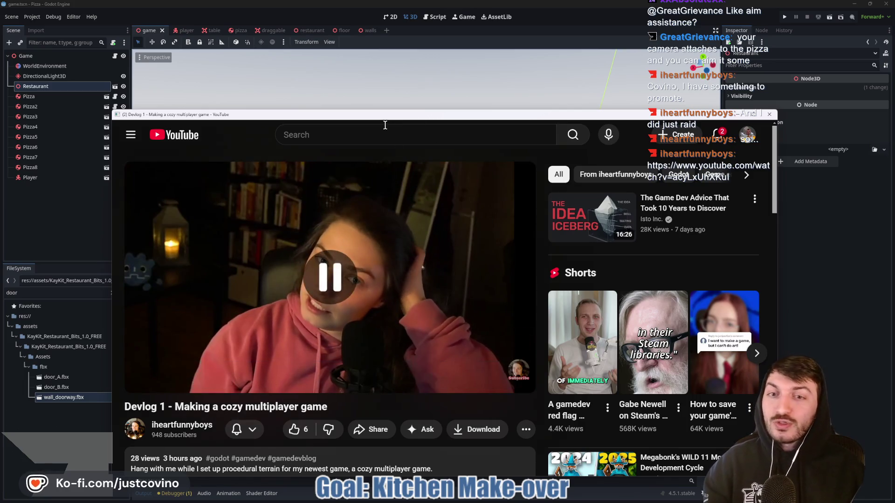
pyautogui.moveTo(380, 115); pyautogui.dragTo(415, 77)
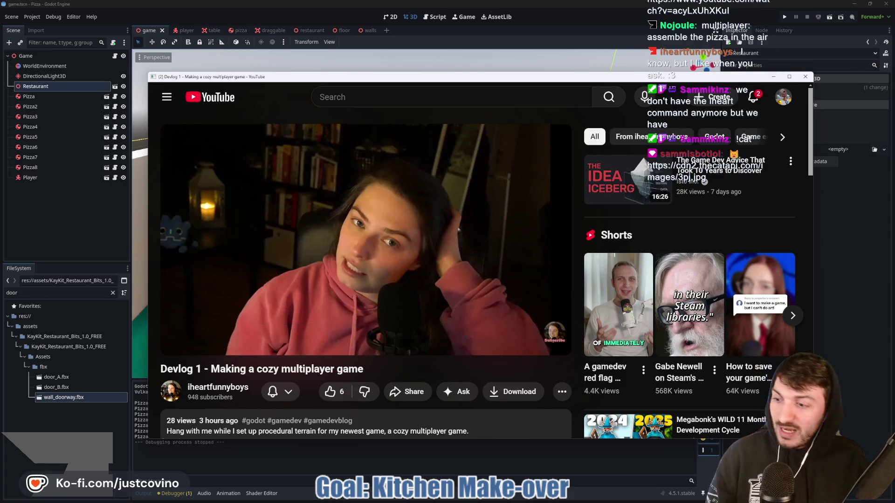
pyautogui.click(805, 76)
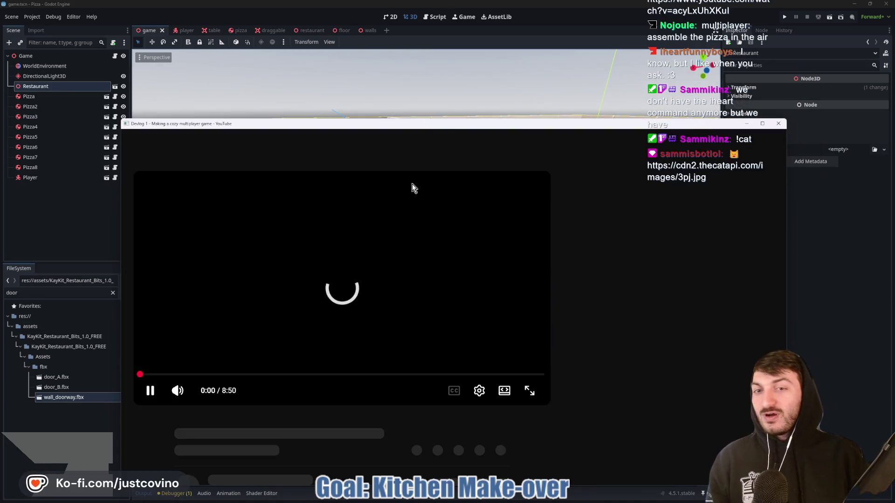
# Like the Devlog 1 video, pause it, switch to theater view, then close the window.
pyautogui.moveTo(405, 127); pyautogui.dragTo(396, 87)
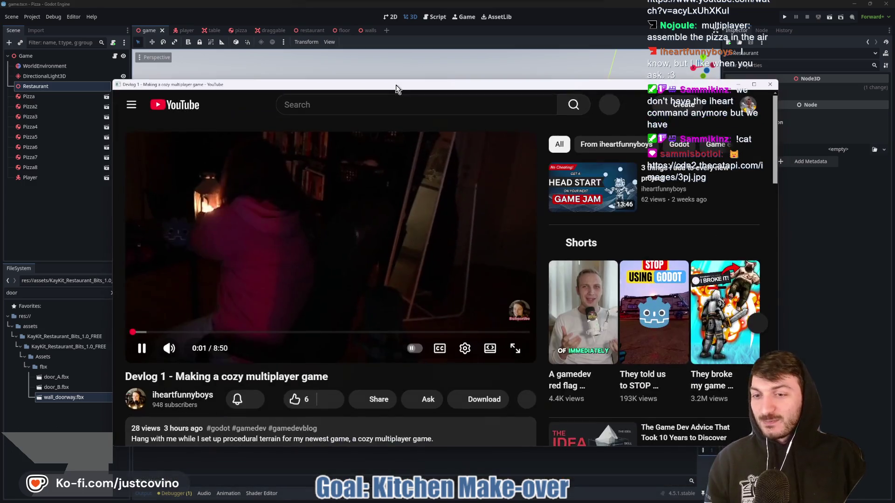
pyautogui.click(294, 400)
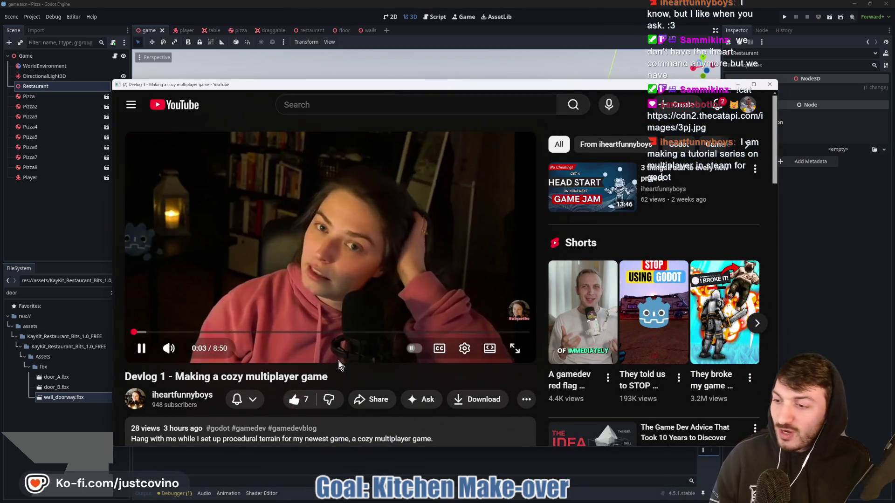
pyautogui.click(335, 323)
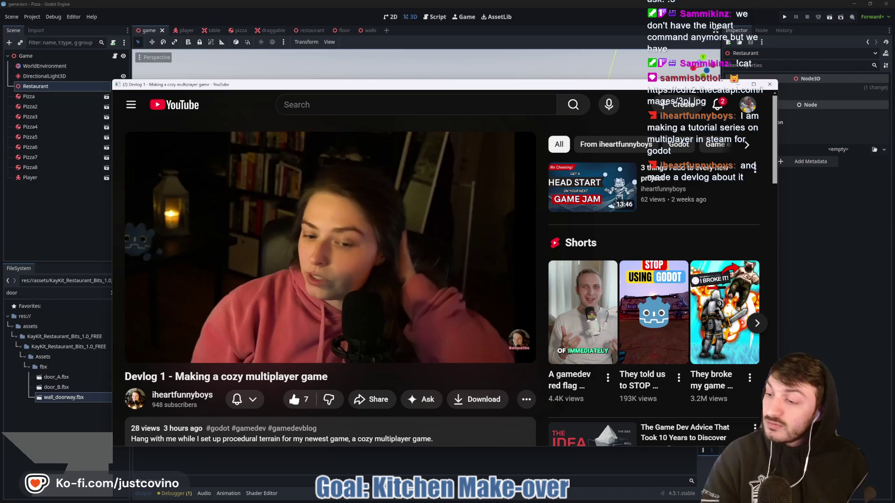
pyautogui.moveTo(526, 303)
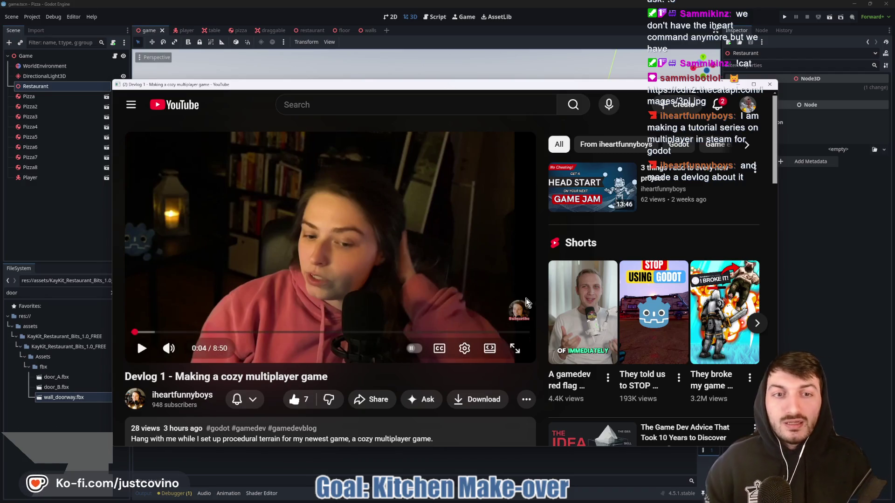
pyautogui.click(488, 349)
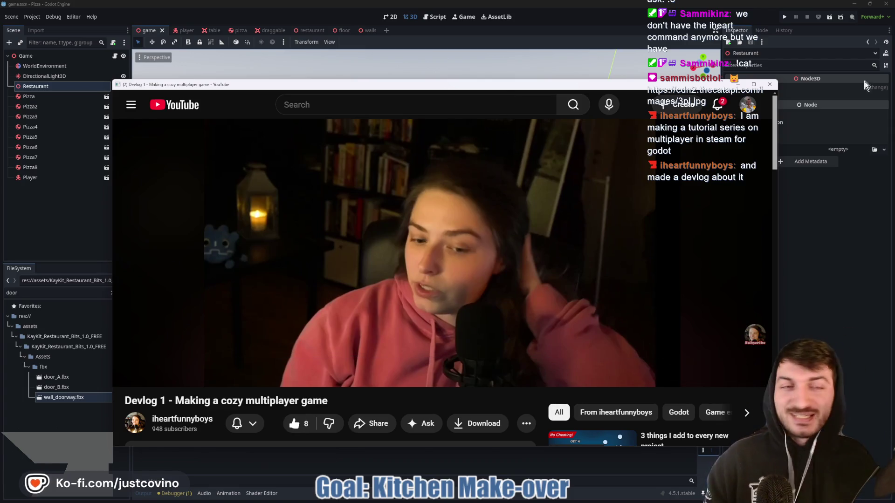
pyautogui.click(769, 85)
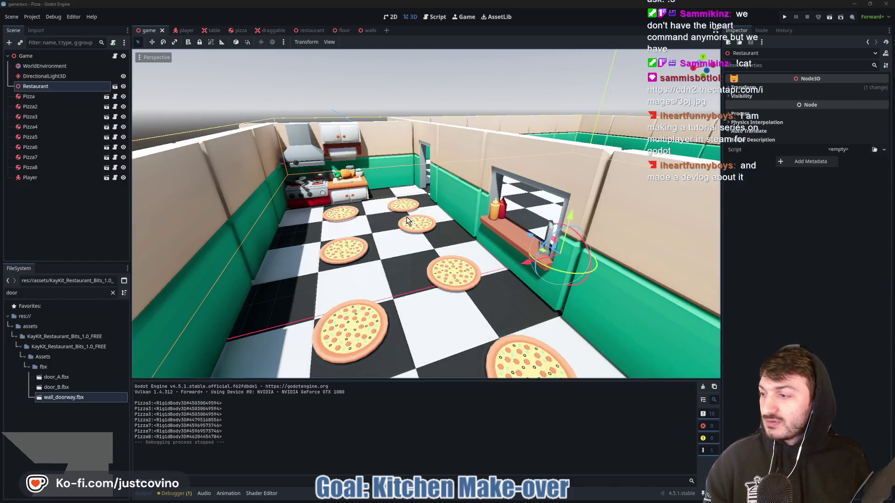
# Orbit the viewport to a higher, top-down view of the whole dining room, then bring up Steam.
pyautogui.scroll(-5, 396, 225)
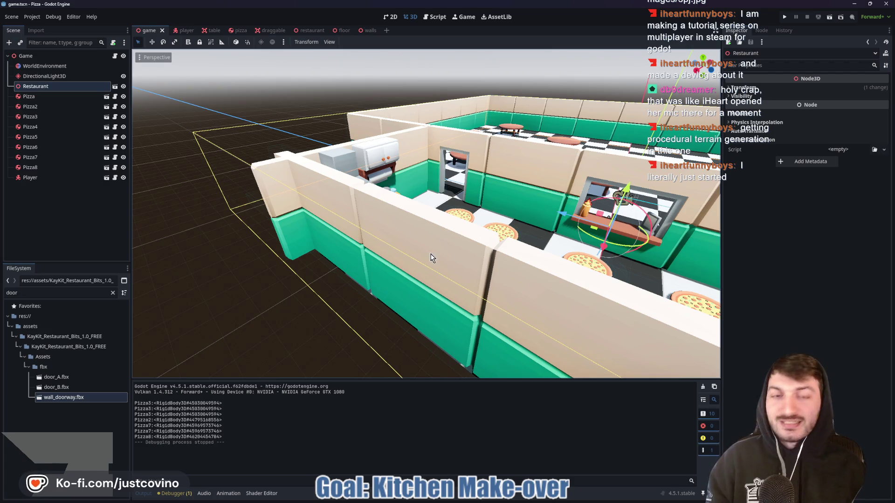
pyautogui.scroll(-2, 443, 245)
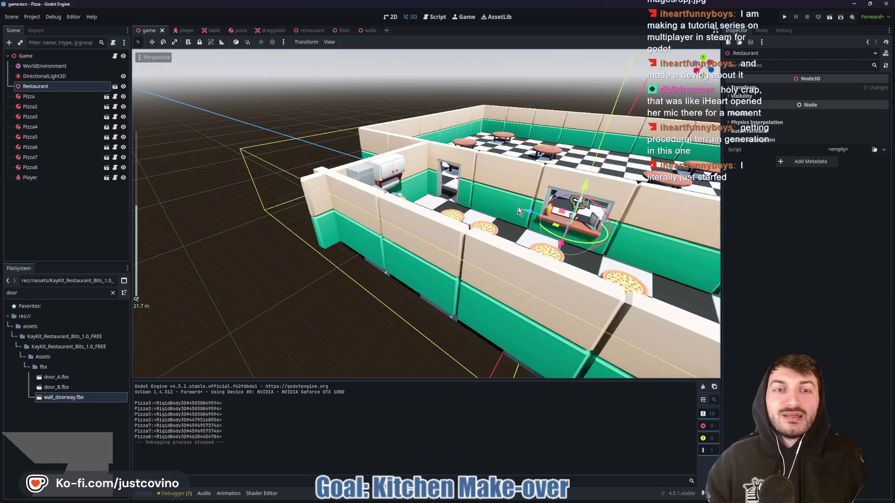
pyautogui.moveTo(518, 207); pyautogui.dragTo(434, 256)
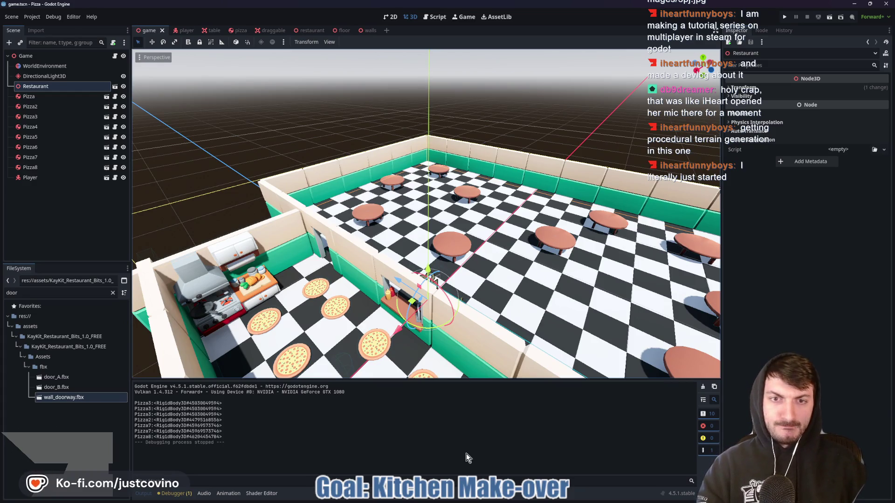
pyautogui.moveTo(480, 501)
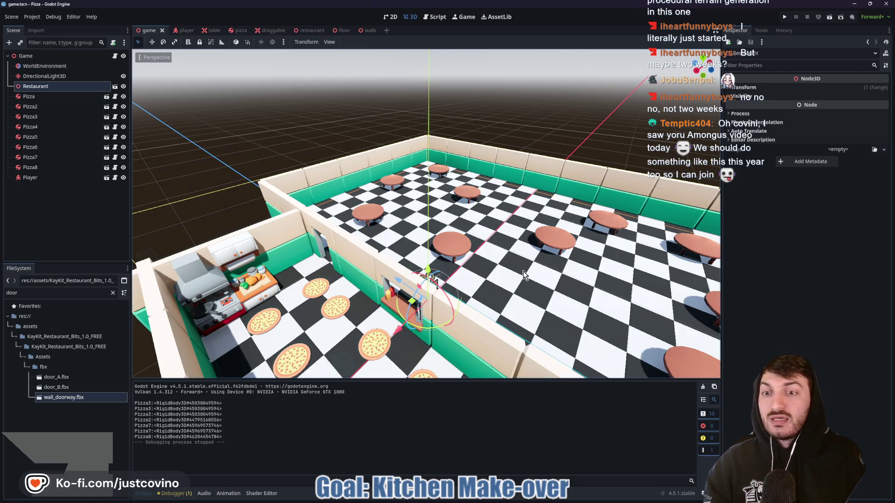
pyautogui.moveTo(473, 375); pyautogui.dragTo(447, 368)
pyautogui.moveTo(403, 274); pyautogui.dragTo(322, 292)
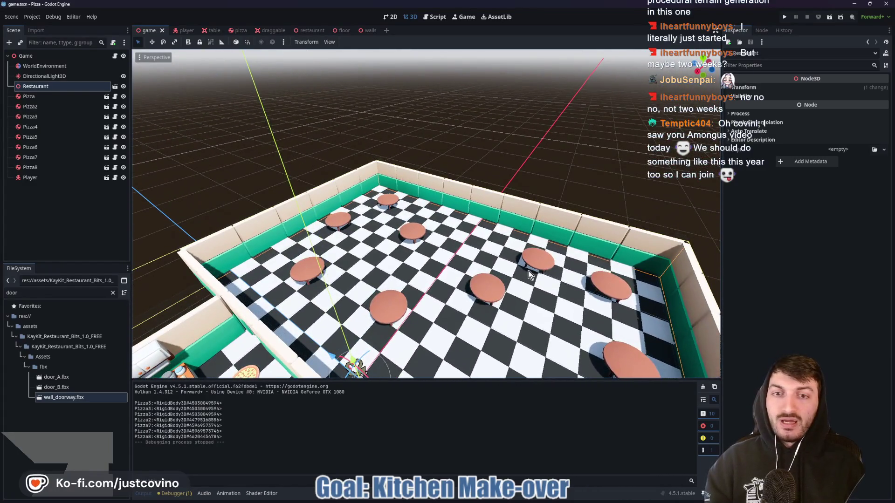
pyautogui.click(518, 501)
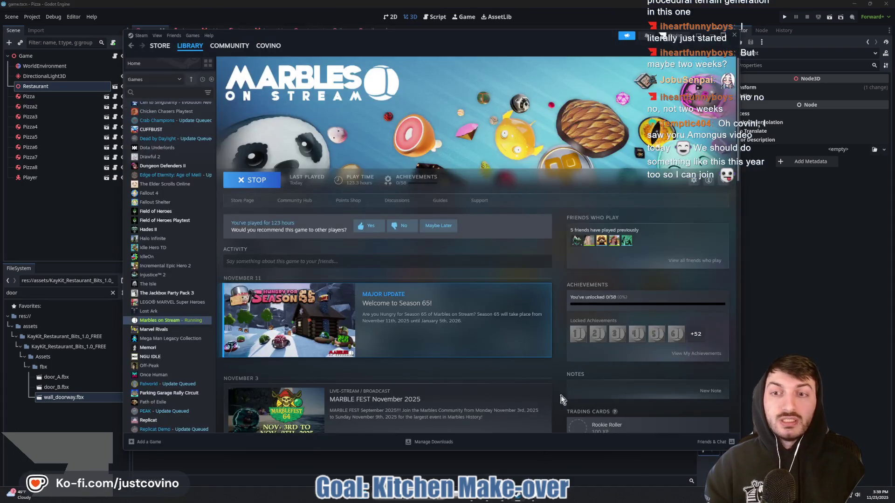
# Select CUFFBUST in the Steam library, toggling to Godot and back, then open its Store Page.
pyautogui.scroll(4, 159, 229)
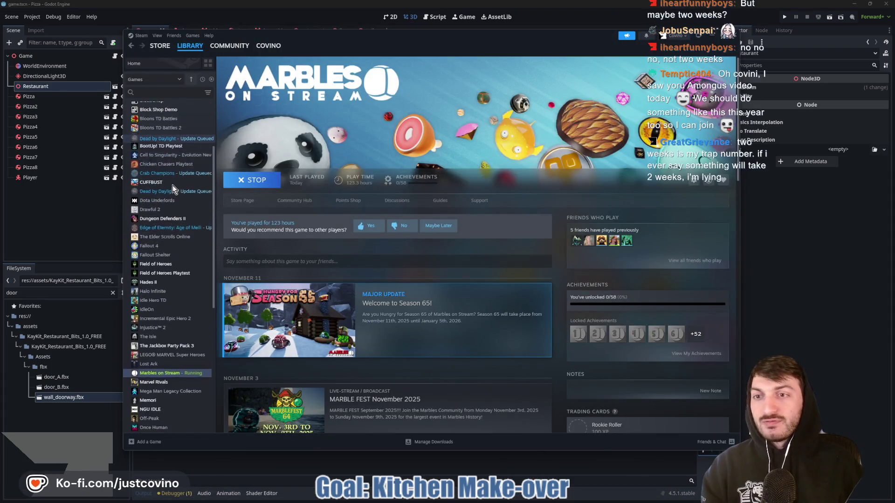
pyautogui.click(152, 223)
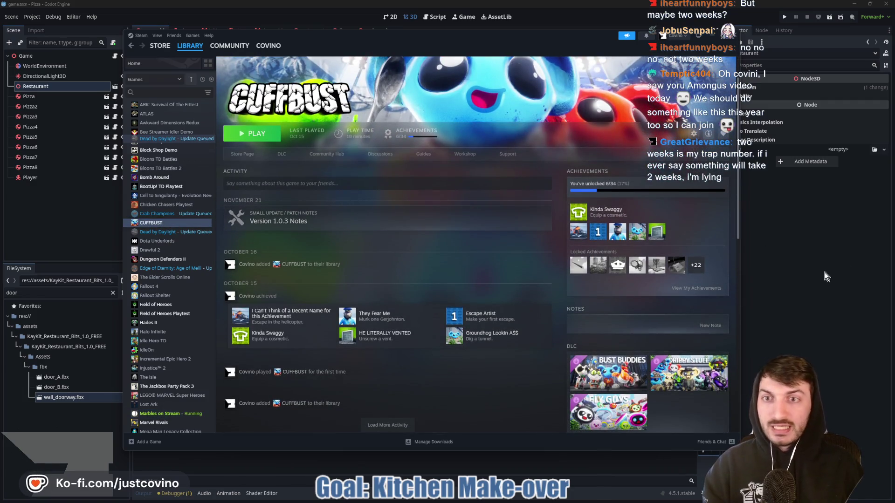
pyautogui.click(805, 275)
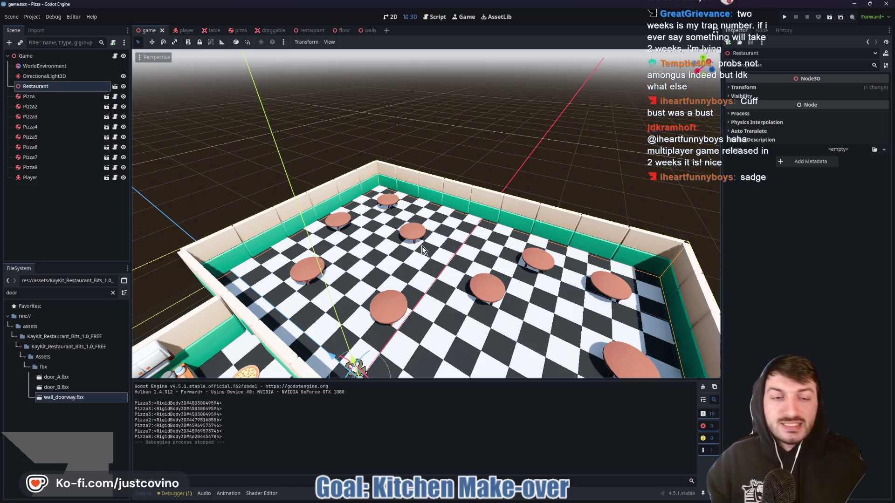
pyautogui.click(525, 499)
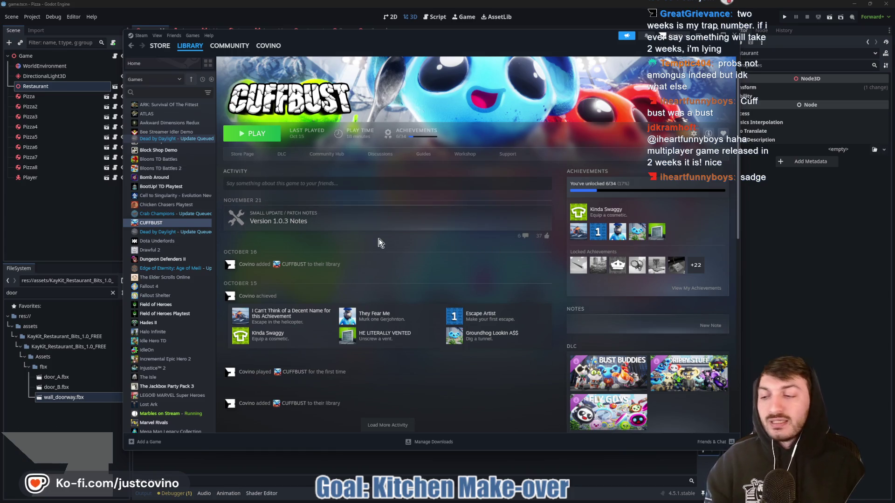
pyautogui.click(834, 293)
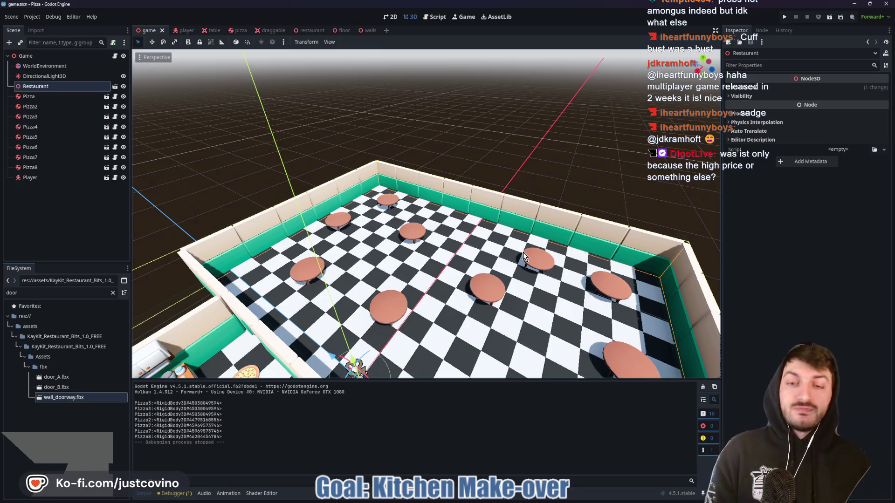
pyautogui.moveTo(536, 502)
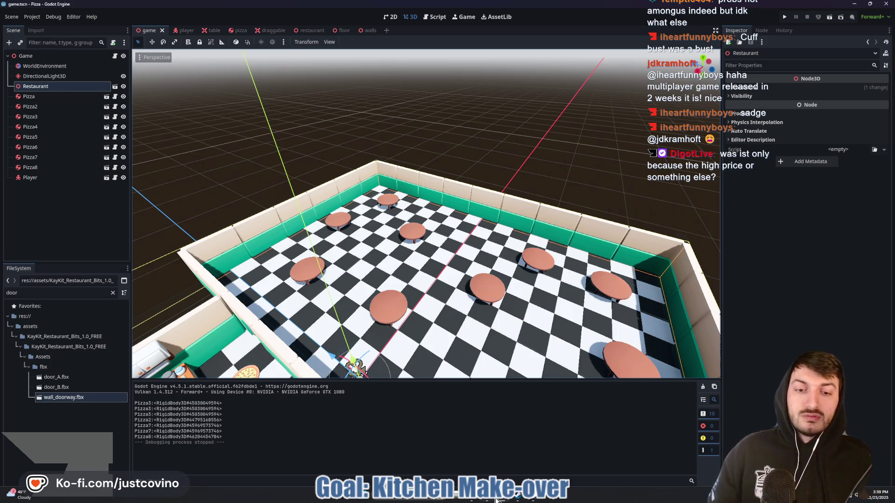
pyautogui.click(520, 498)
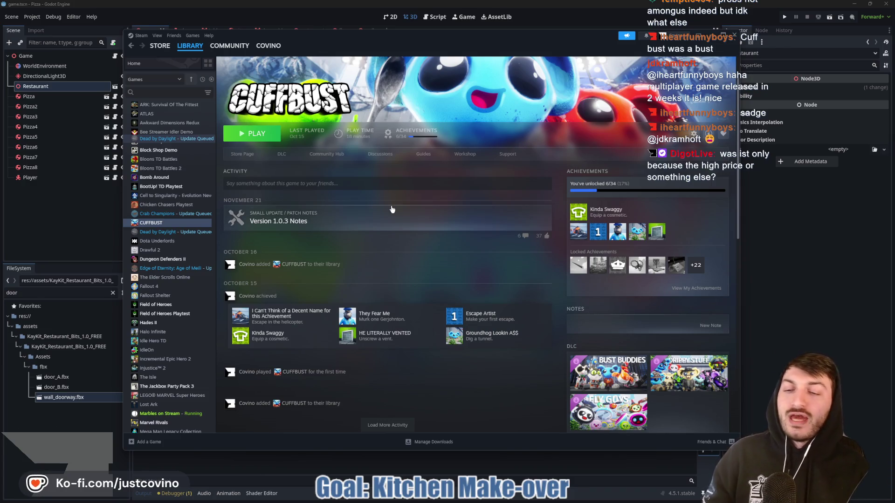
pyautogui.click(253, 158)
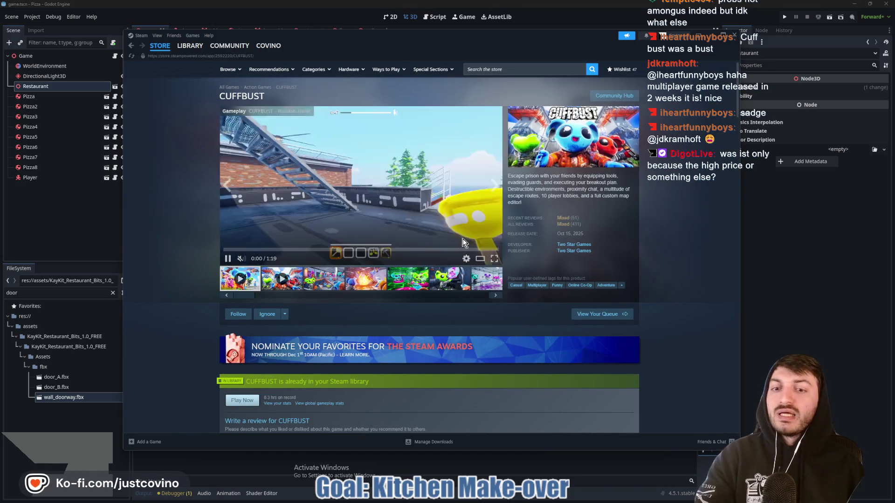
# Pause the CUFFBUST trailer and scroll the store page to look it over.
pyautogui.click(228, 259)
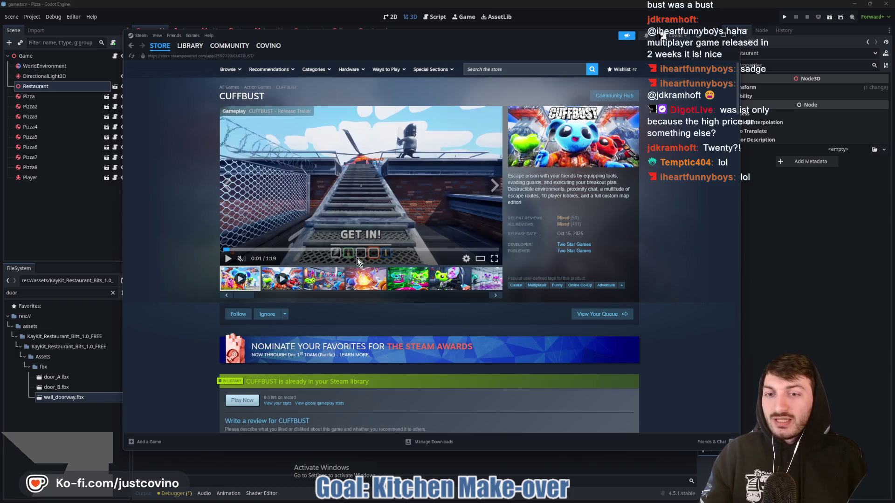
pyautogui.scroll(-3, 372, 293)
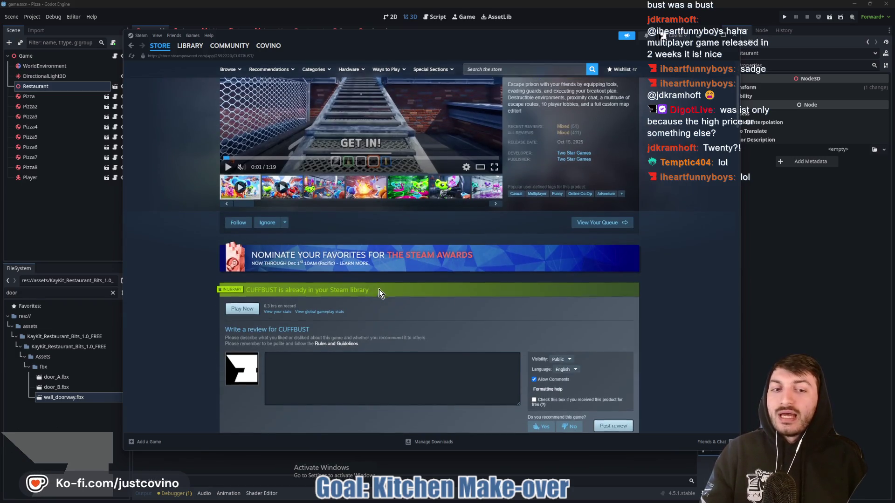
pyautogui.scroll(3, 380, 293)
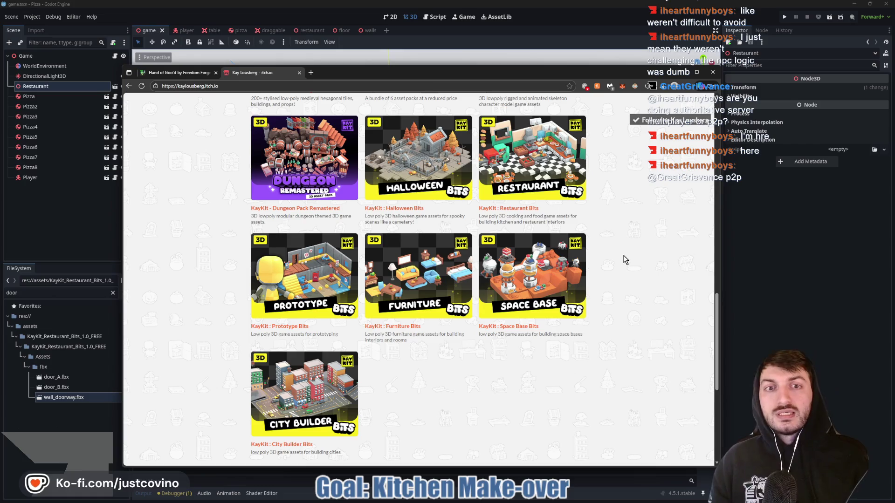
# Scroll the KayKit page to the Dungeon, Halloween and Restaurant Bits rows.
pyautogui.scroll(-4, 625, 259)
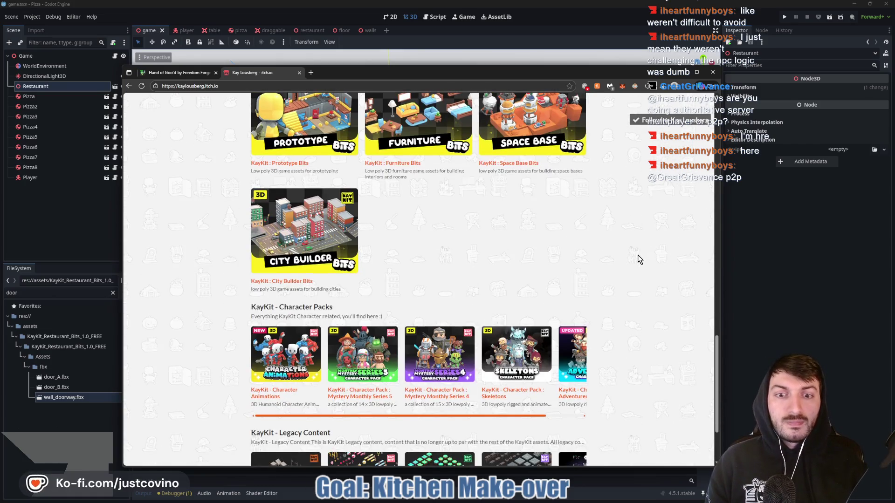
pyautogui.scroll(5, 638, 259)
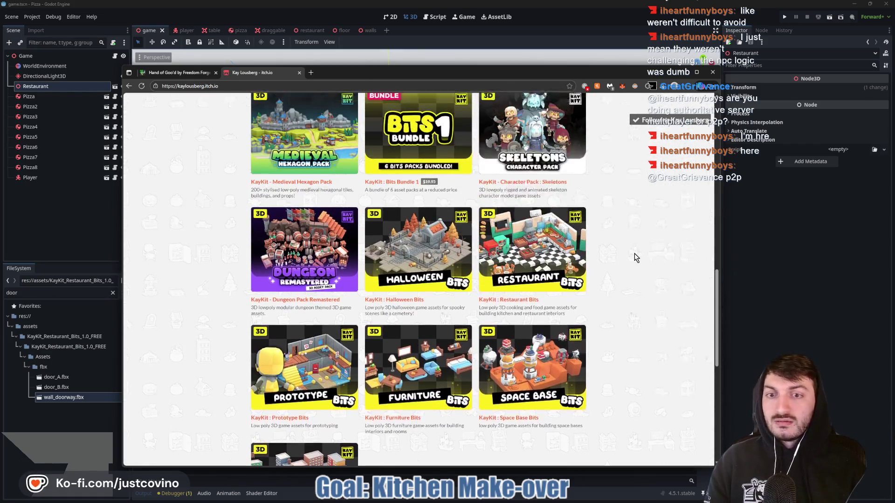
pyautogui.scroll(5, 638, 257)
pyautogui.scroll(-2, 639, 256)
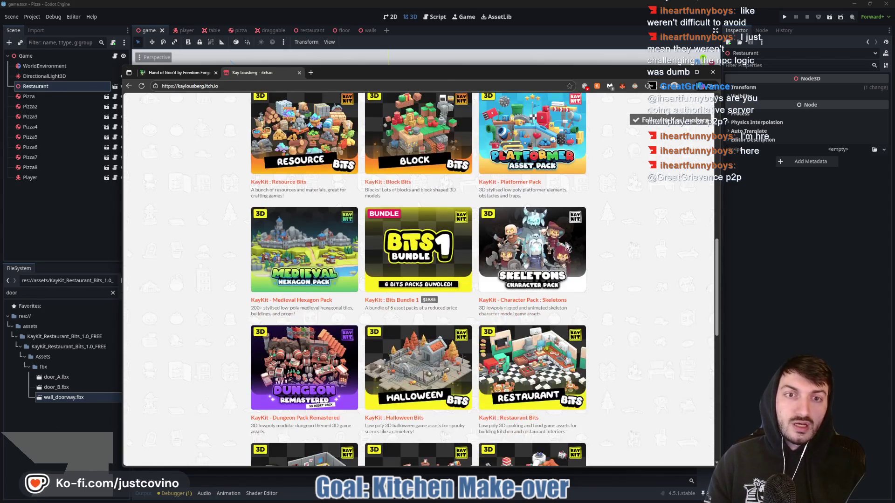
# Draw red boxes and an arrow beside the asset thumbnails, then clear the annotations.
pyautogui.moveTo(134, 164)
pyautogui.mouseDown()
pyautogui.moveTo(210, 241)
pyautogui.moveTo(131, 159)
pyautogui.mouseUp()
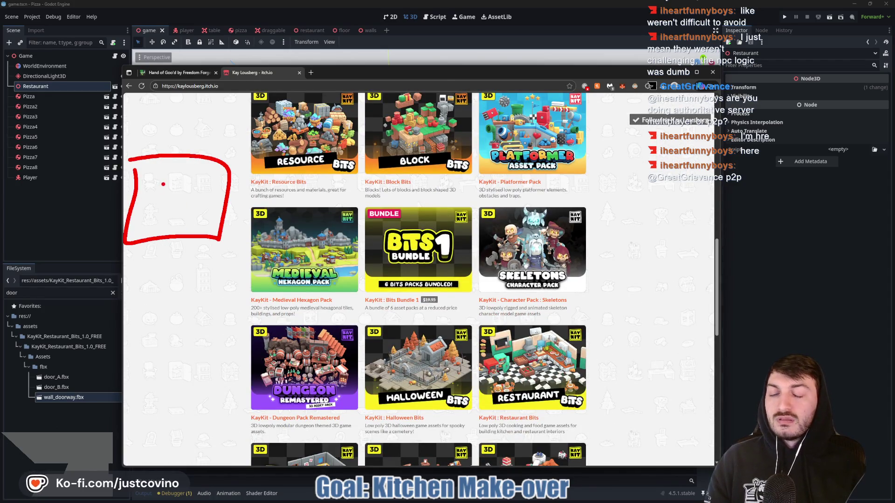
pyautogui.moveTo(163, 184); pyautogui.dragTo(176, 209)
pyautogui.moveTo(137, 267); pyautogui.dragTo(154, 303)
pyautogui.click(183, 308)
pyautogui.press('Escape')
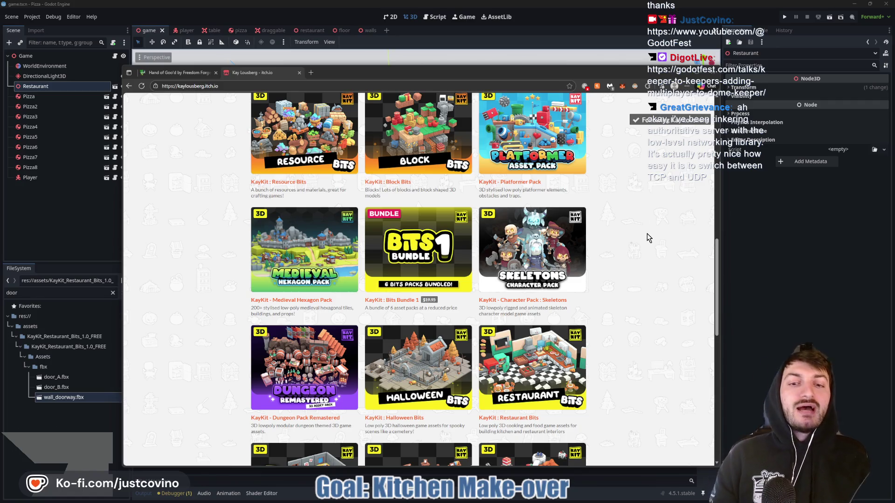
pyautogui.scroll(-2, 638, 240)
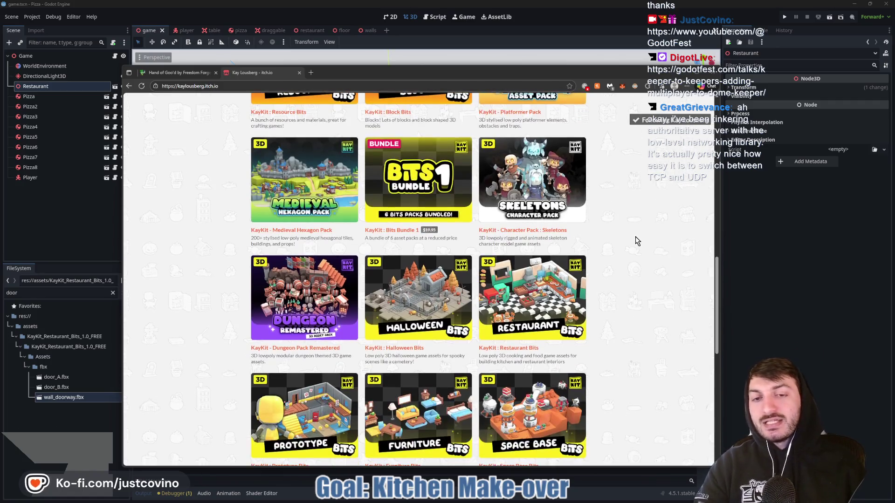
# Scroll down to the City Builder and Character Packs rows and back, then sketch in red beside Prototype Bits.
pyautogui.scroll(-2, 637, 251)
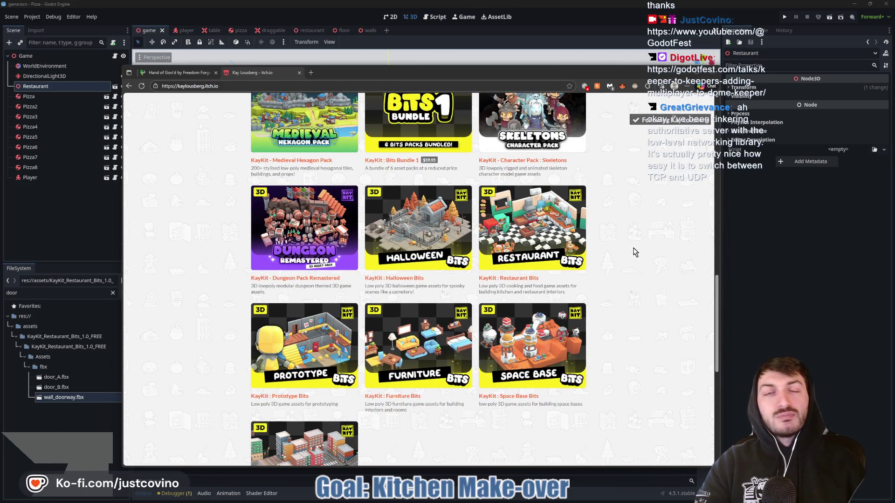
pyautogui.scroll(-3, 632, 252)
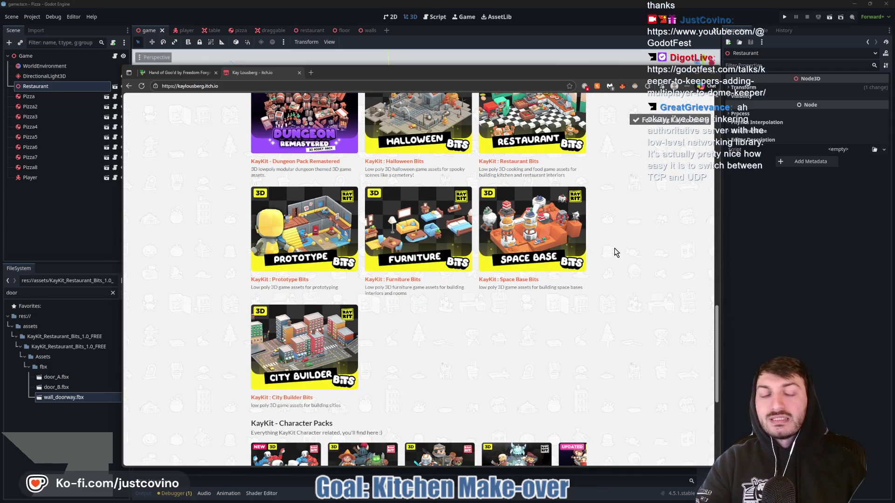
pyautogui.scroll(-3, 606, 250)
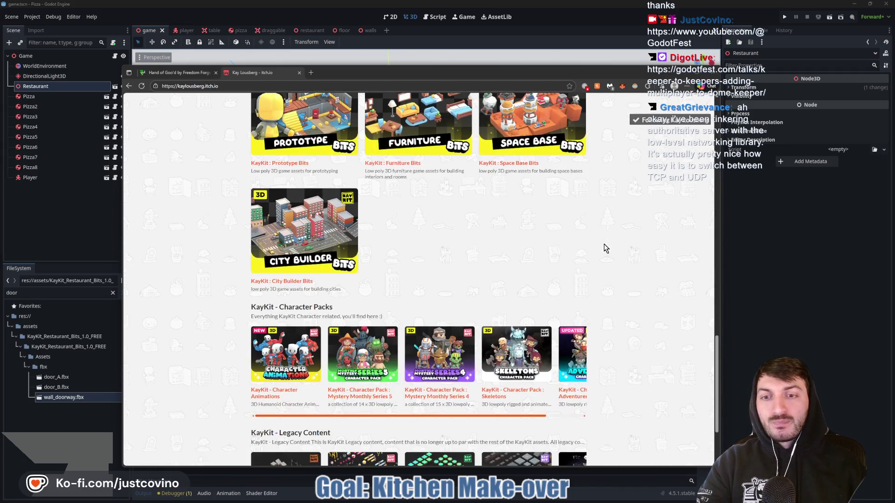
pyautogui.scroll(2, 606, 250)
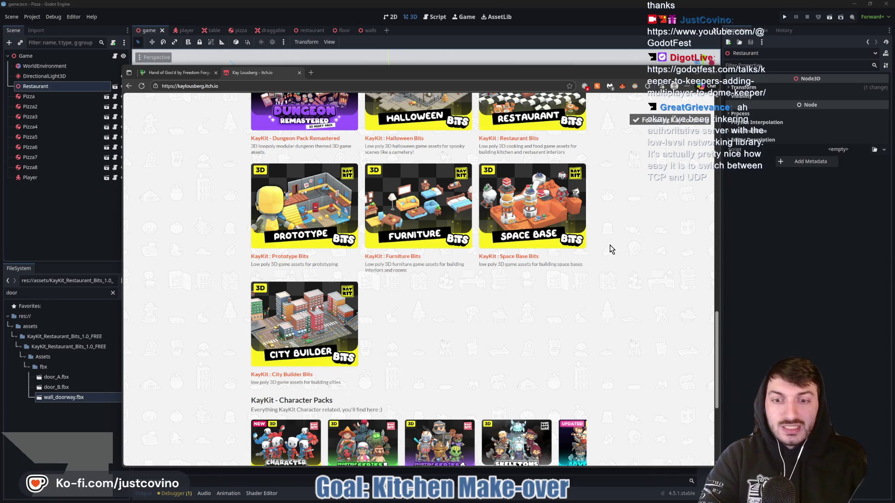
pyautogui.scroll(-2, 611, 250)
pyautogui.scroll(-2, 610, 250)
pyautogui.scroll(3, 624, 261)
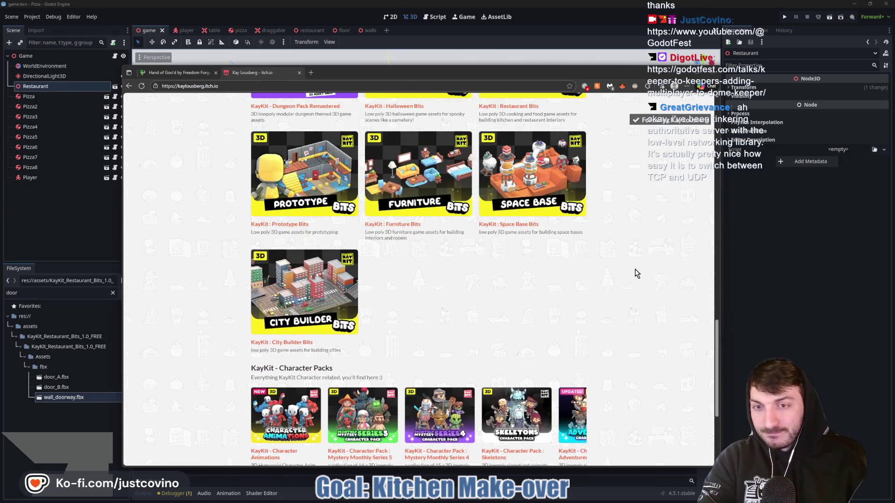
pyautogui.scroll(3, 609, 261)
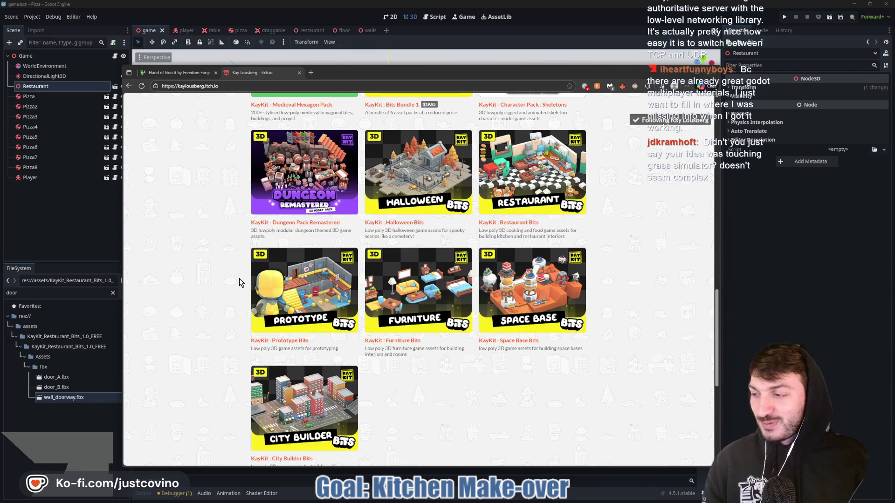
pyautogui.moveTo(146, 276)
pyautogui.mouseDown()
pyautogui.moveTo(178, 219)
pyautogui.moveTo(190, 292)
pyautogui.mouseUp()
pyautogui.moveTo(179, 246); pyautogui.dragTo(171, 283)
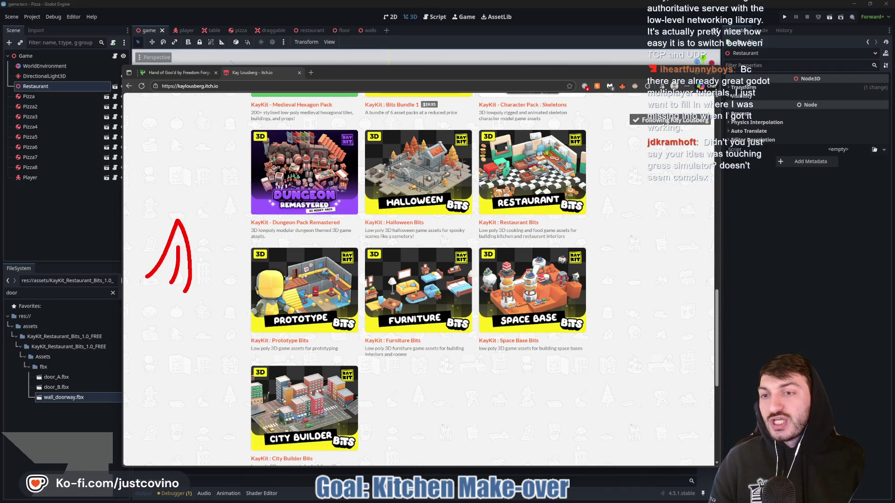
pyautogui.moveTo(241, 199)
pyautogui.mouseDown()
pyautogui.moveTo(256, 193)
pyautogui.moveTo(192, 212)
pyautogui.moveTo(204, 247)
pyautogui.moveTo(218, 242)
pyautogui.moveTo(180, 249)
pyautogui.moveTo(143, 226)
pyautogui.moveTo(150, 261)
pyautogui.mouseUp()
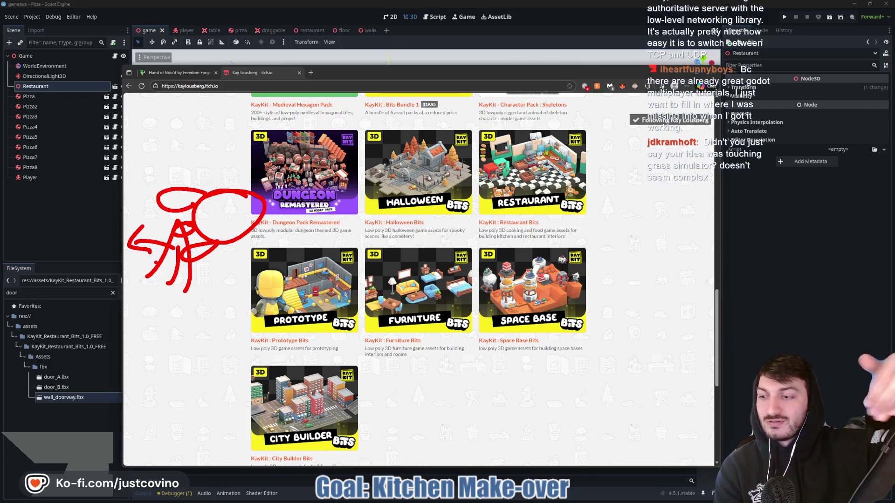
pyautogui.moveTo(192, 251)
pyautogui.mouseDown()
pyautogui.moveTo(198, 293)
pyautogui.moveTo(218, 278)
pyautogui.mouseUp()
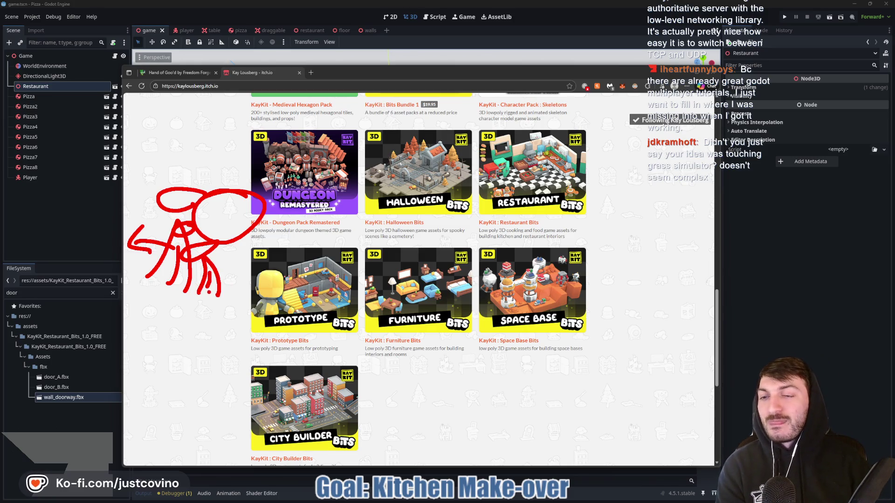
pyautogui.moveTo(161, 268)
pyautogui.mouseDown()
pyautogui.moveTo(167, 283)
pyautogui.moveTo(167, 271)
pyautogui.mouseUp()
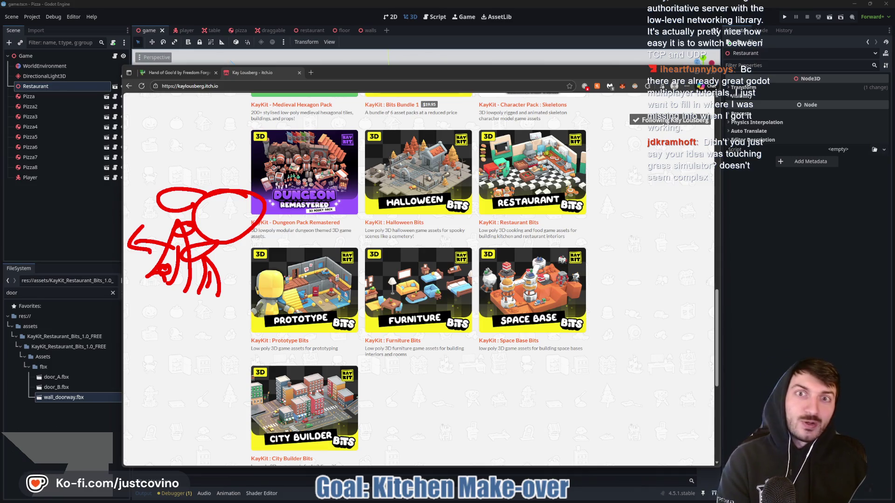
pyautogui.moveTo(143, 209)
pyautogui.mouseDown()
pyautogui.moveTo(149, 241)
pyautogui.moveTo(210, 215)
pyautogui.moveTo(195, 212)
pyautogui.mouseUp()
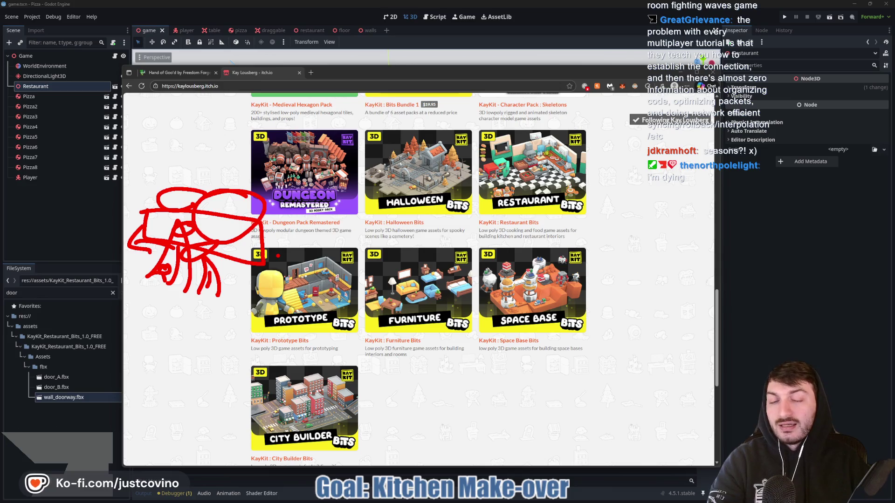
pyautogui.press('Escape')
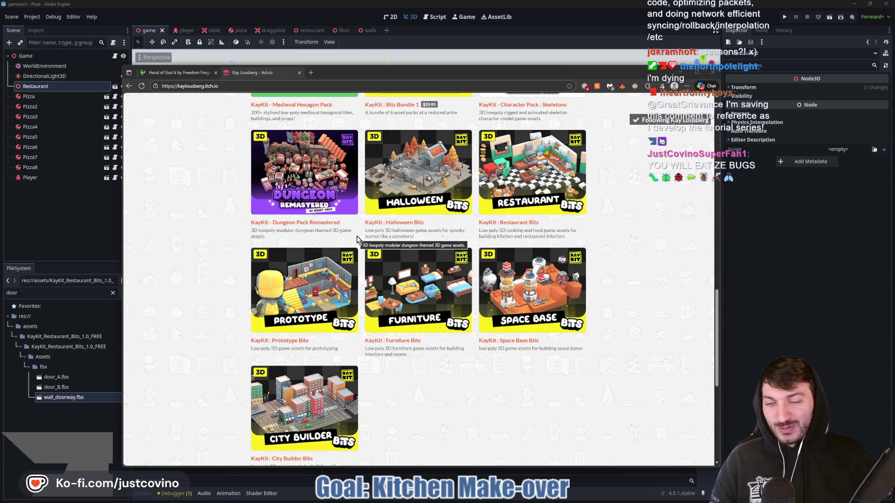
# Scroll back up to the KayKit Collection banner and hide the browser with Alt+Tab.
pyautogui.scroll(2, 459, 240)
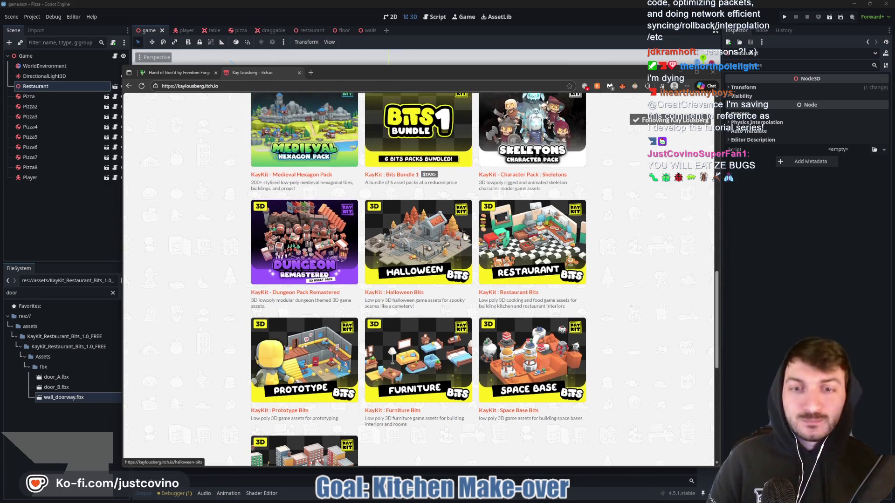
pyautogui.scroll(3, 466, 235)
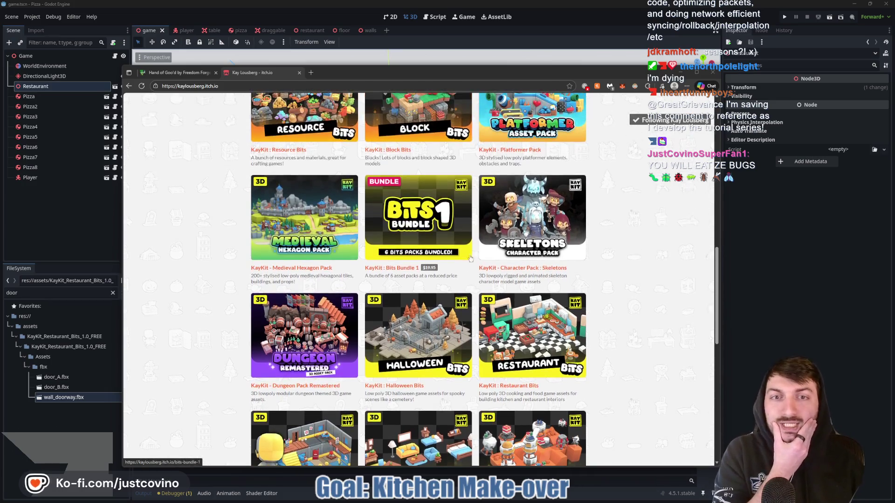
pyautogui.scroll(3, 475, 264)
pyautogui.scroll(3, 478, 266)
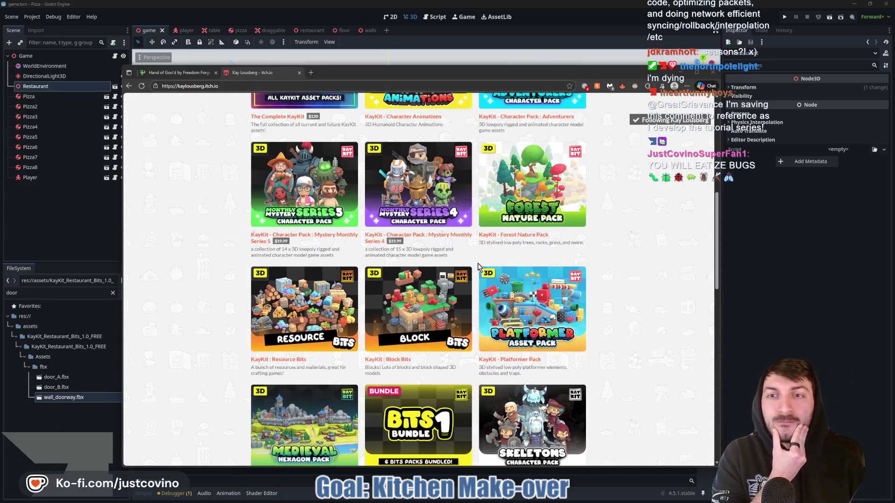
pyautogui.scroll(3, 478, 266)
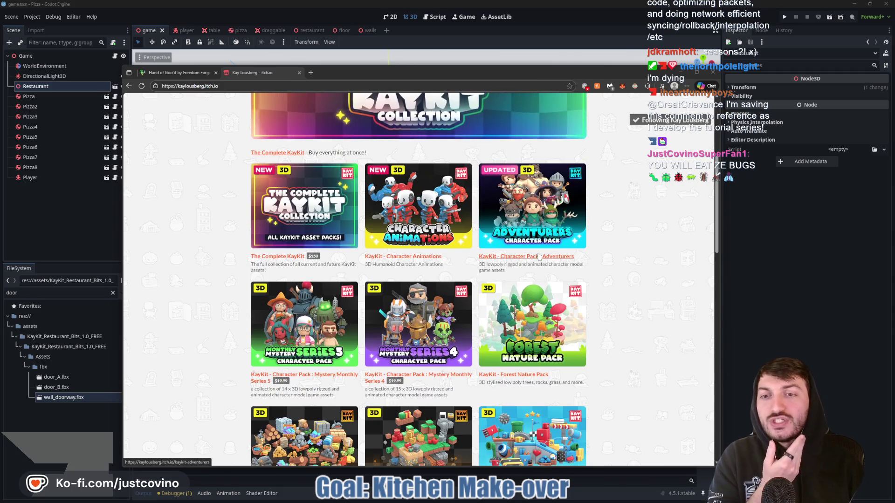
pyautogui.hotkey('alt', 'Tab')
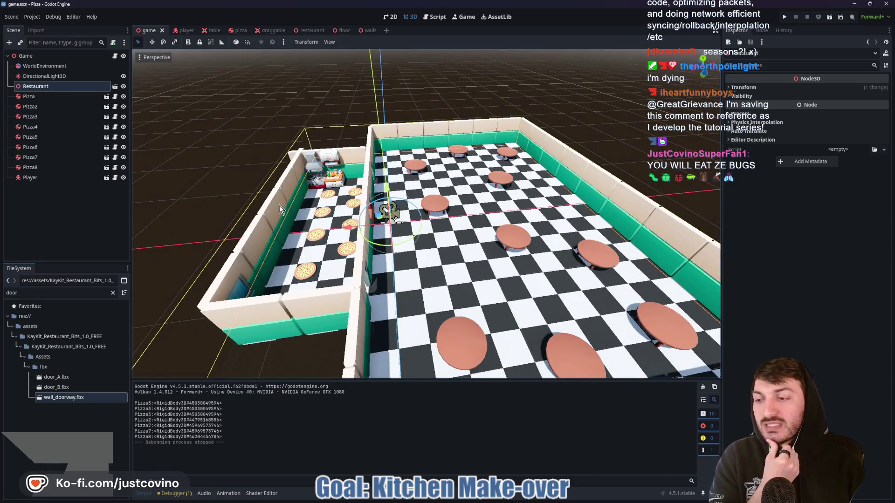
# Orbit out to view the whole restaurant, then run the game with F5.
pyautogui.moveTo(385, 259)
pyautogui.mouseDown()
pyautogui.moveTo(515, 243)
pyautogui.moveTo(423, 248)
pyautogui.mouseUp()
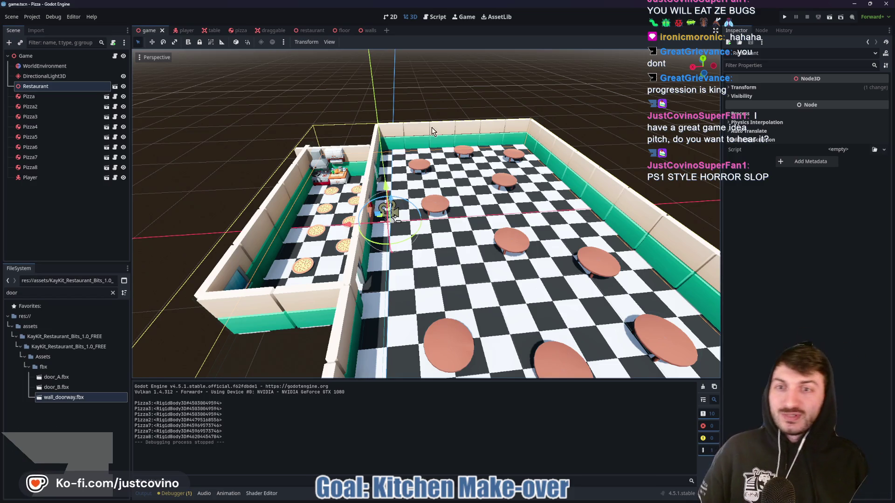
pyautogui.press('F5')
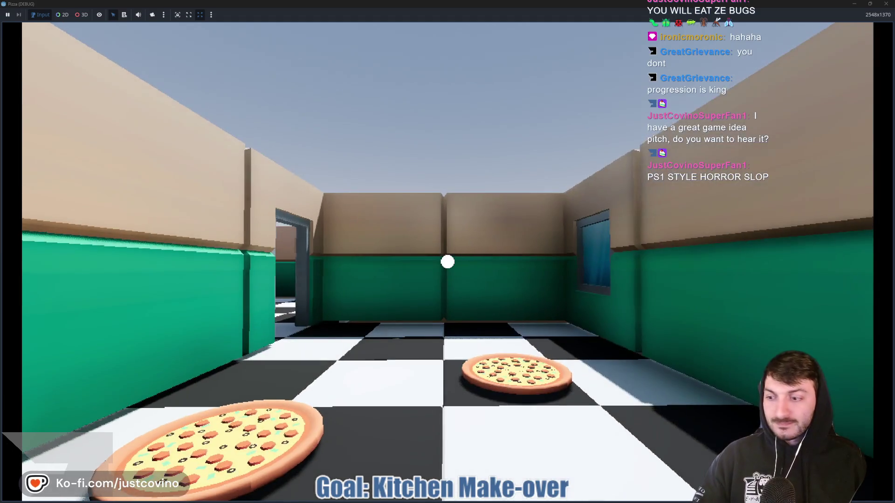
# Carry the first kitchen floor pizza out and set it on the round dining table.
pyautogui.press('w')
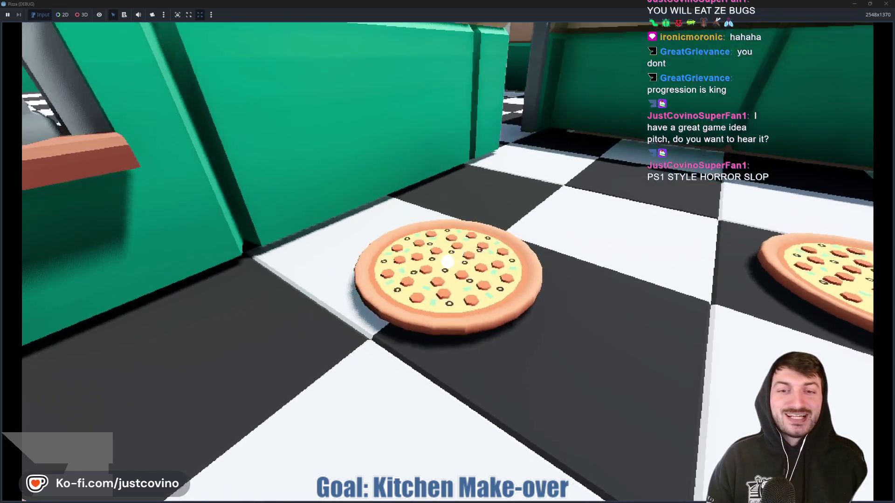
pyautogui.click(447, 262)
pyautogui.press('w')
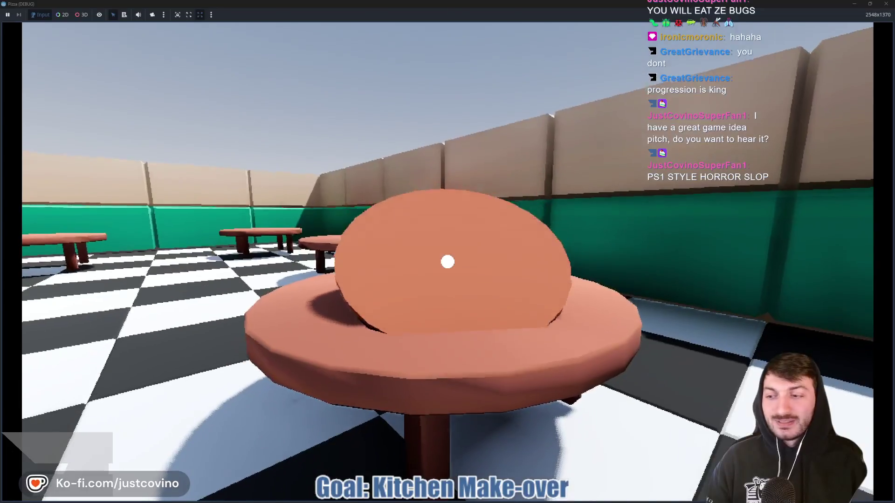
pyautogui.click(447, 262)
# Fetch another pizza from the kitchen and bring it back out toward the dining tables.
pyautogui.press('w')
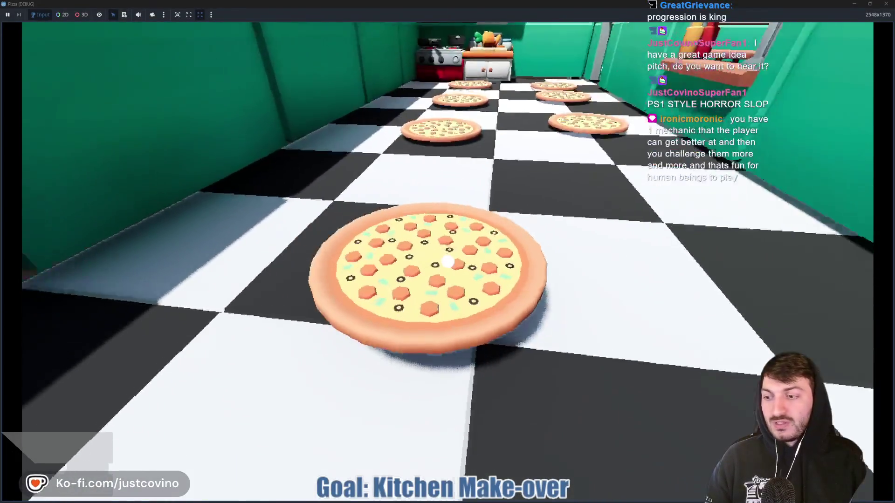
pyautogui.click(447, 262)
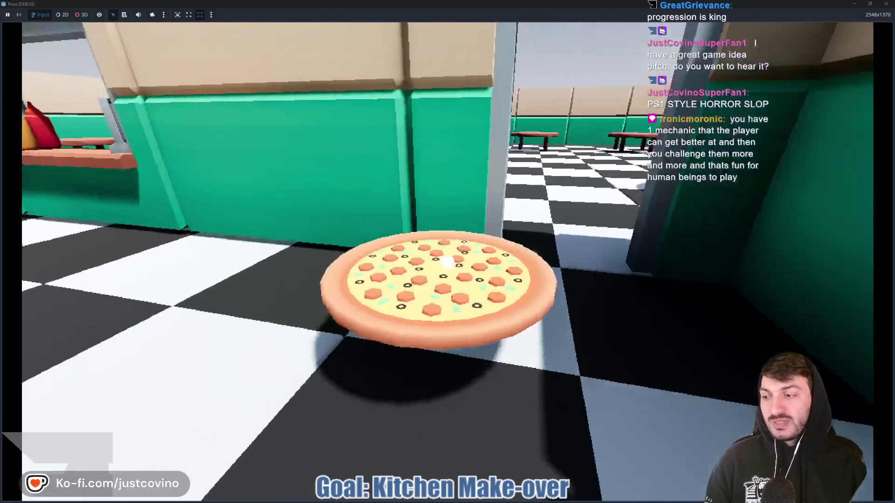
pyautogui.press('w')
pyautogui.press('w')
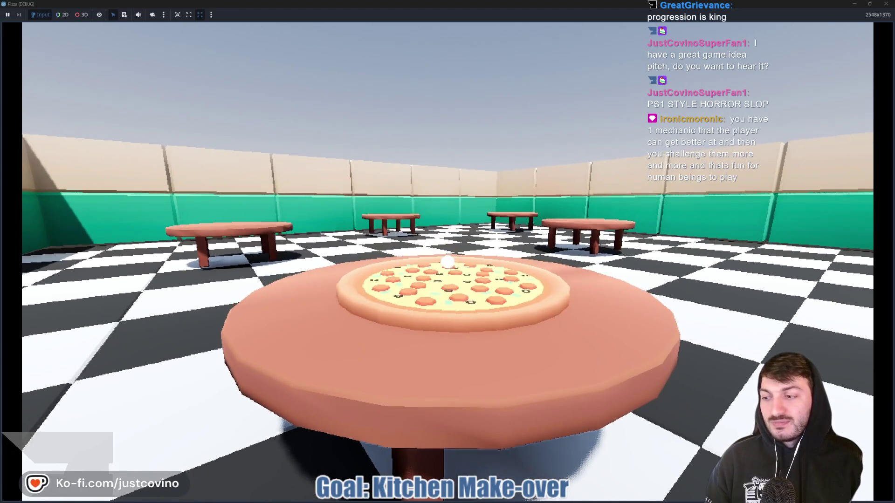
pyautogui.press('s')
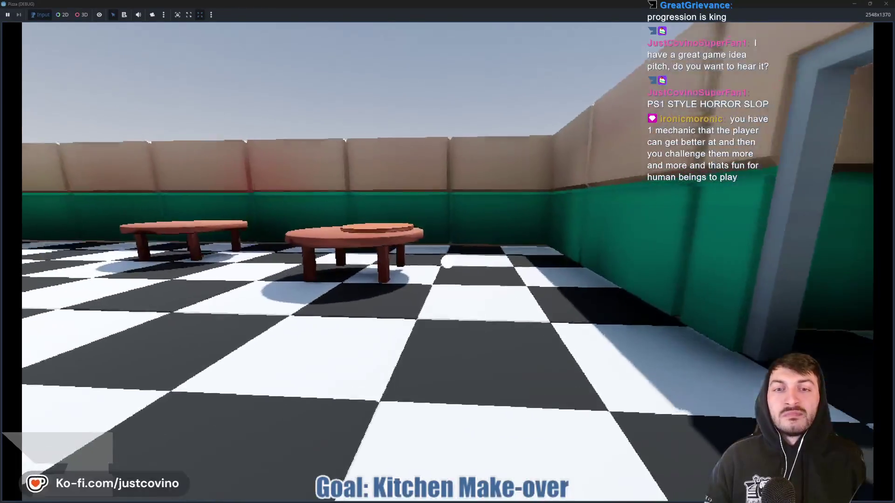
pyautogui.press('w')
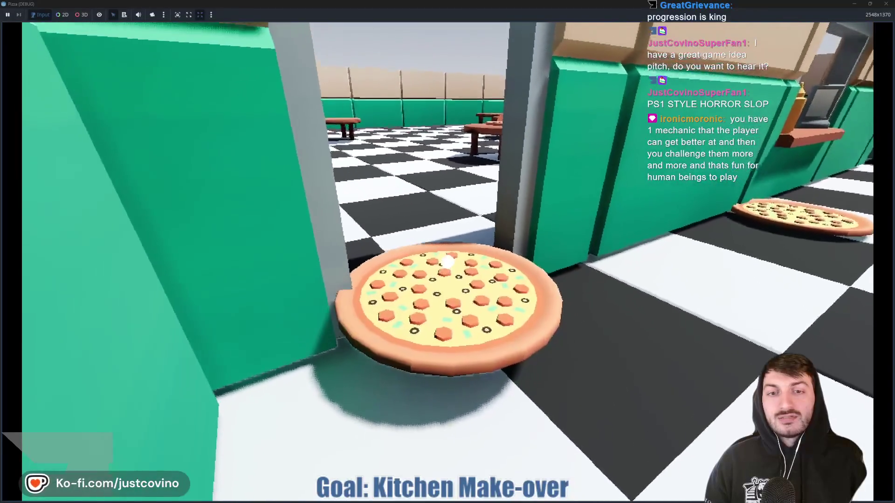
pyautogui.press('s')
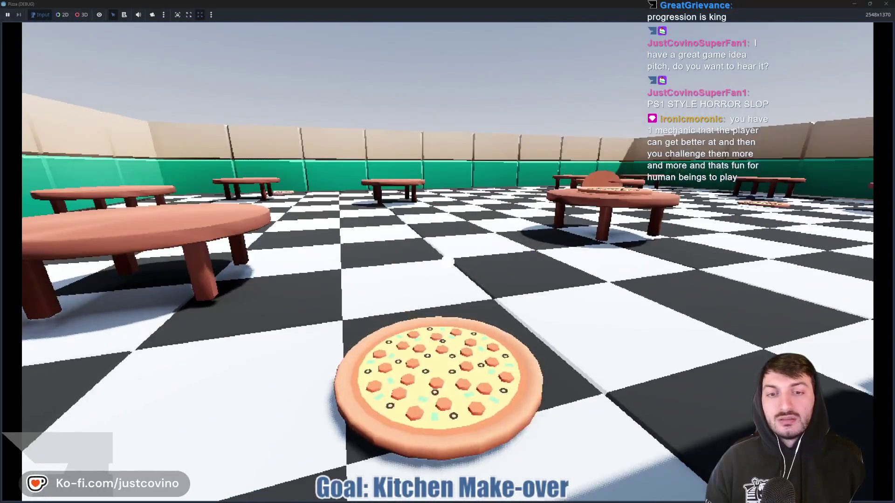
pyautogui.press('s')
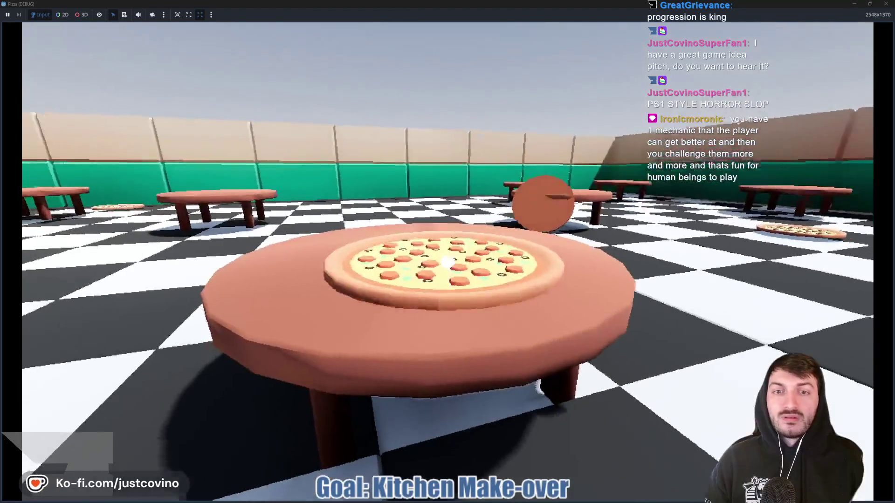
# Put three pizzas onto the middle table and toss the tilted one onto the next table.
pyautogui.press('w')
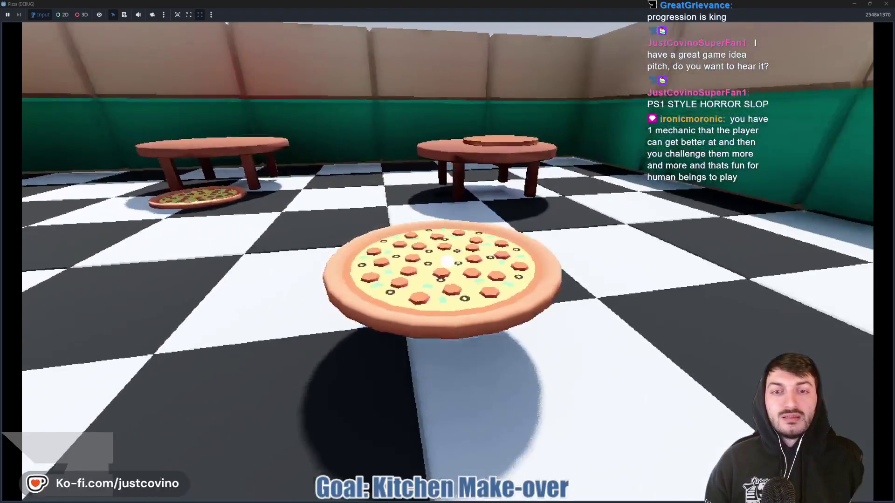
pyautogui.click(447, 262)
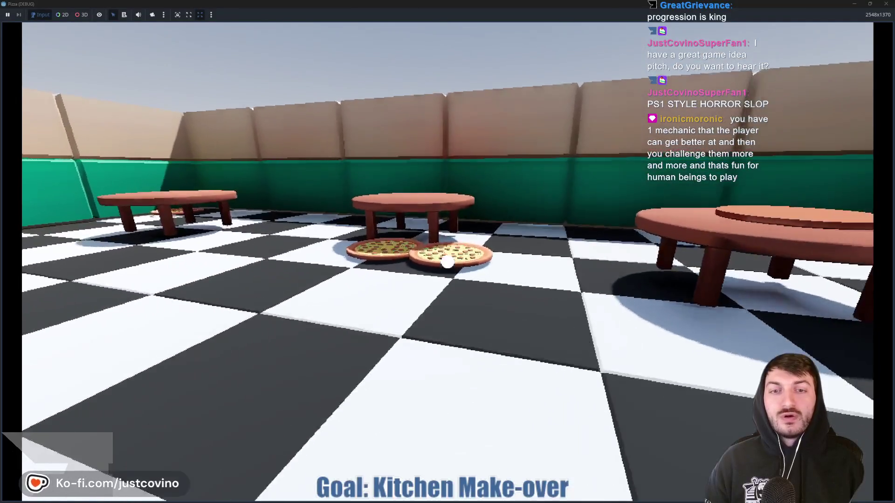
pyautogui.click(447, 262)
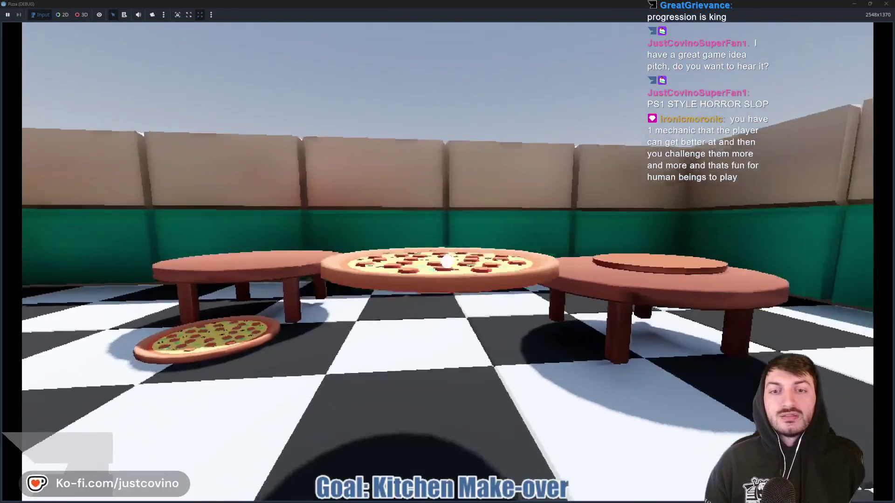
pyautogui.click(448, 262)
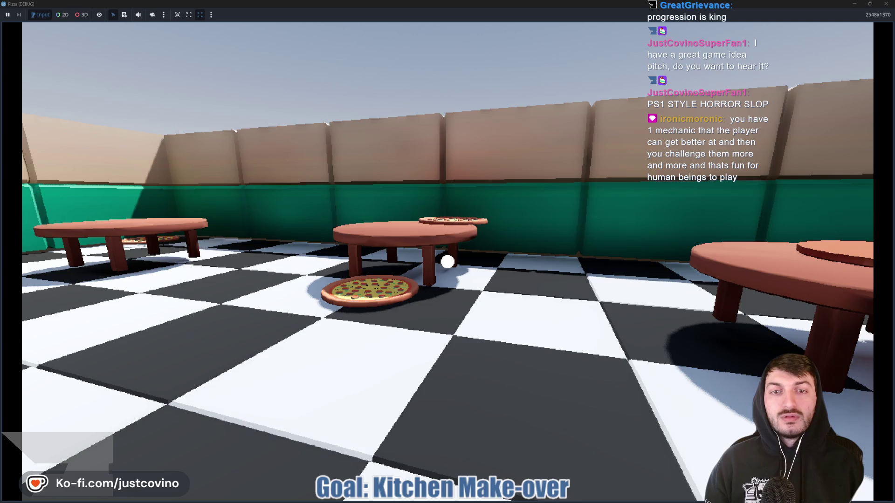
pyautogui.press('w')
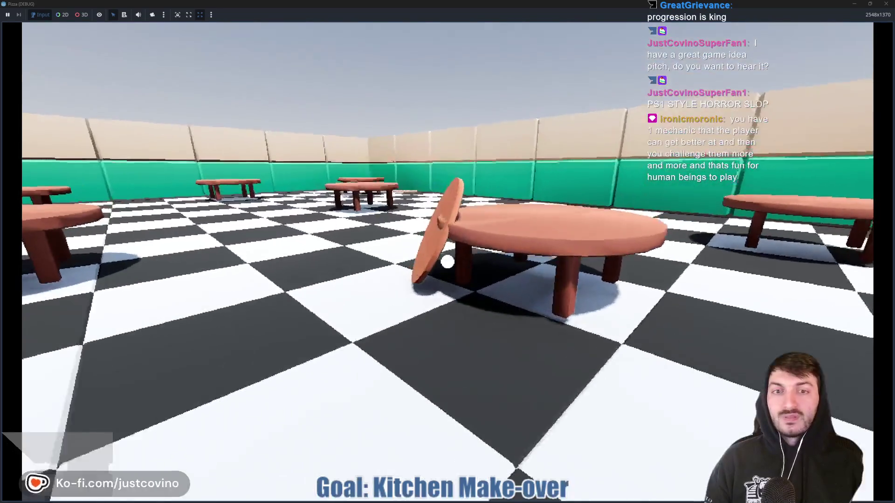
pyautogui.click(447, 262)
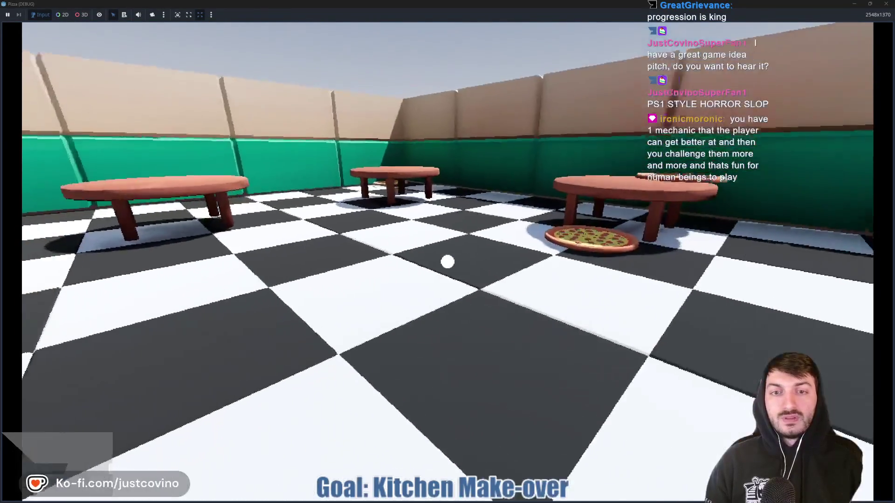
pyautogui.click(448, 262)
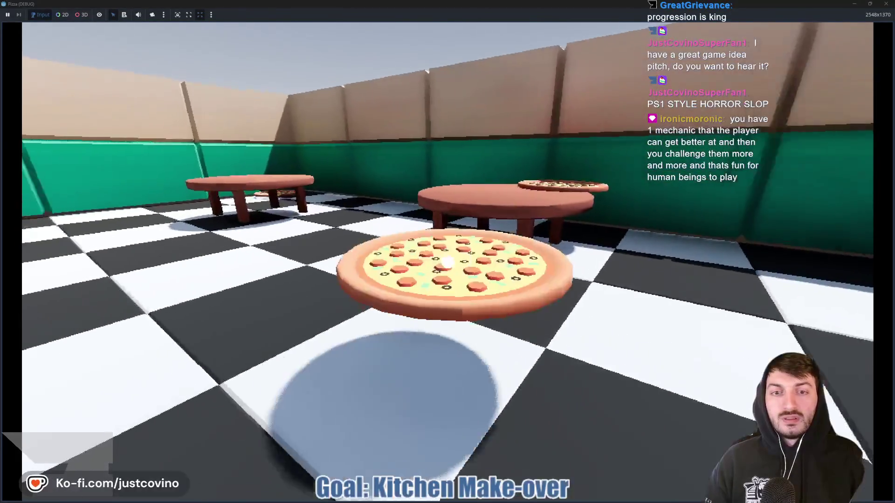
pyautogui.press('w')
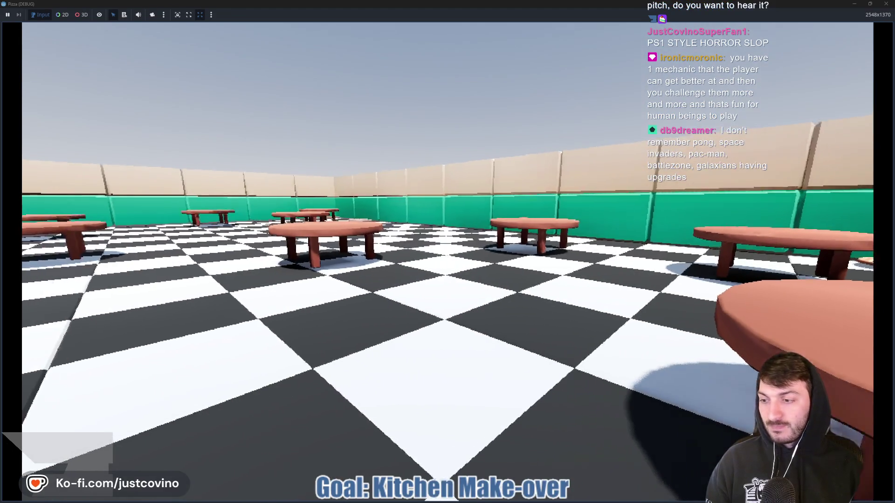
# Walk back through the doorway into the kitchen and lift a pizza off the table.
pyautogui.press('w')
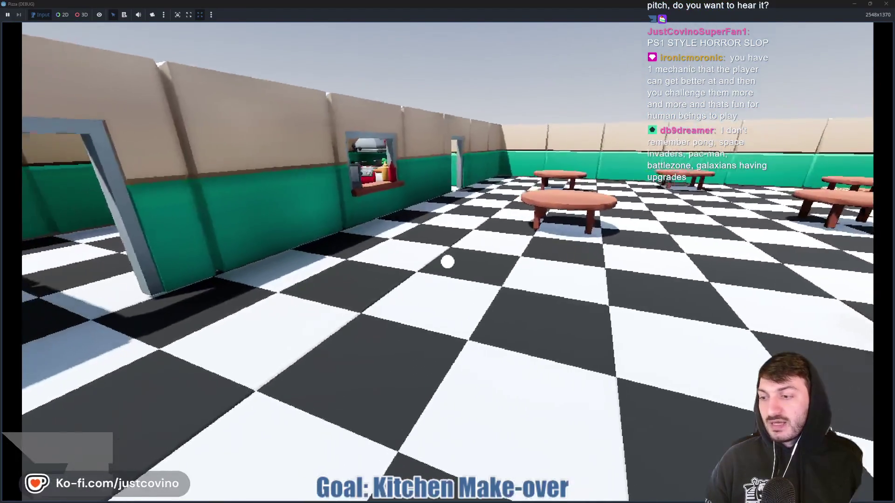
pyautogui.press('w')
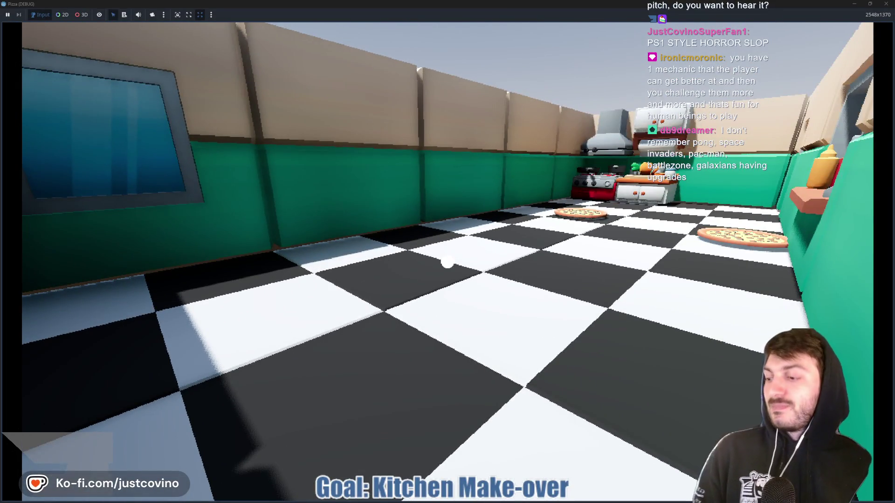
pyautogui.press('w')
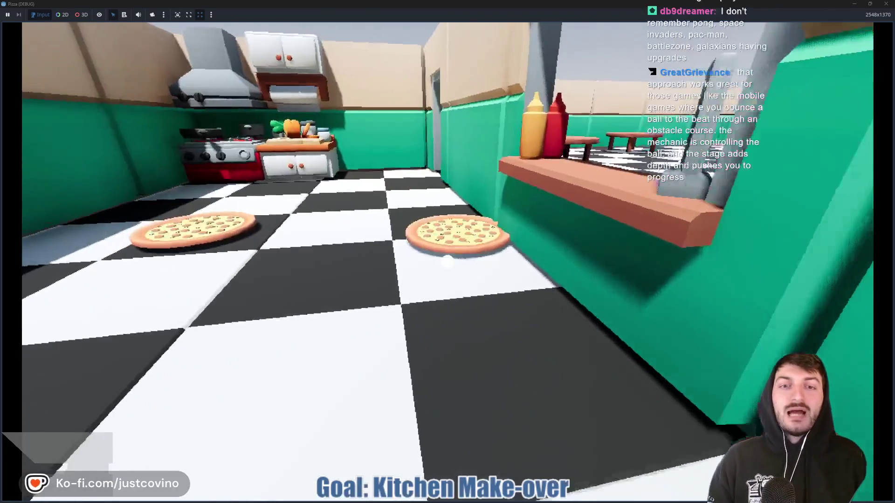
pyautogui.press('w')
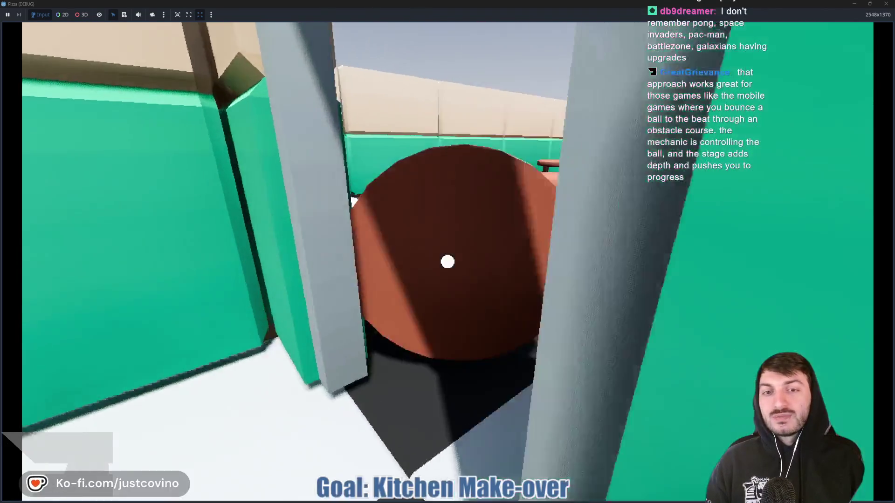
pyautogui.press('w')
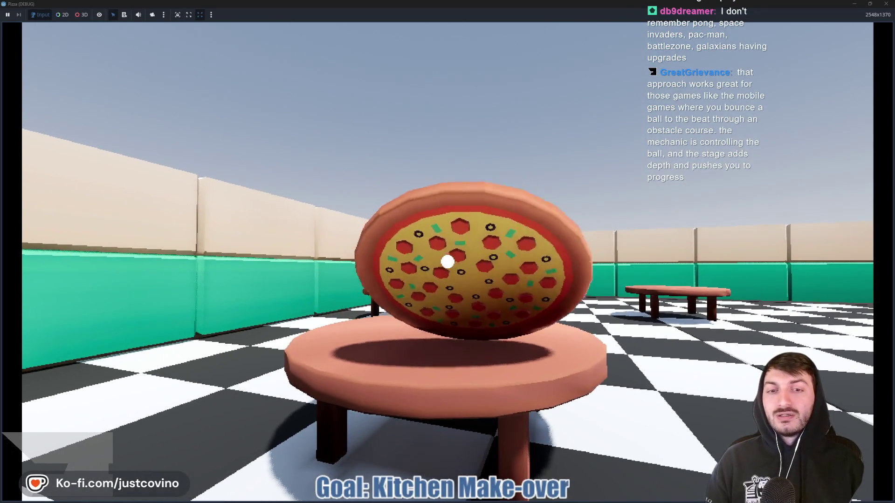
pyautogui.click(447, 262)
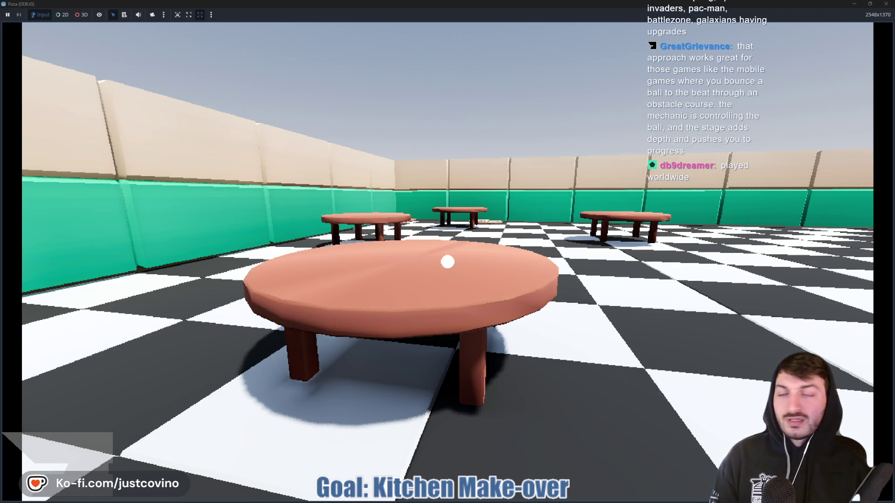
# Drop a pizza flat onto the table, throw it off again, then stop the game with F8.
pyautogui.click(448, 262)
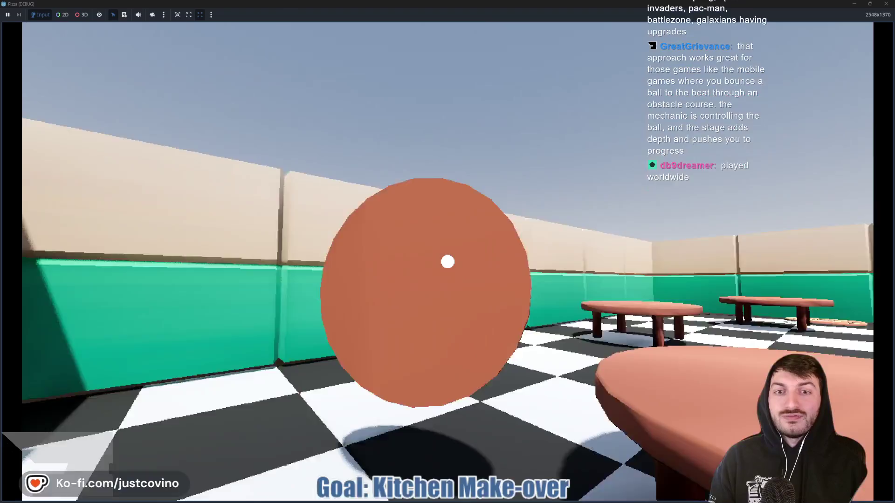
pyautogui.click(447, 262)
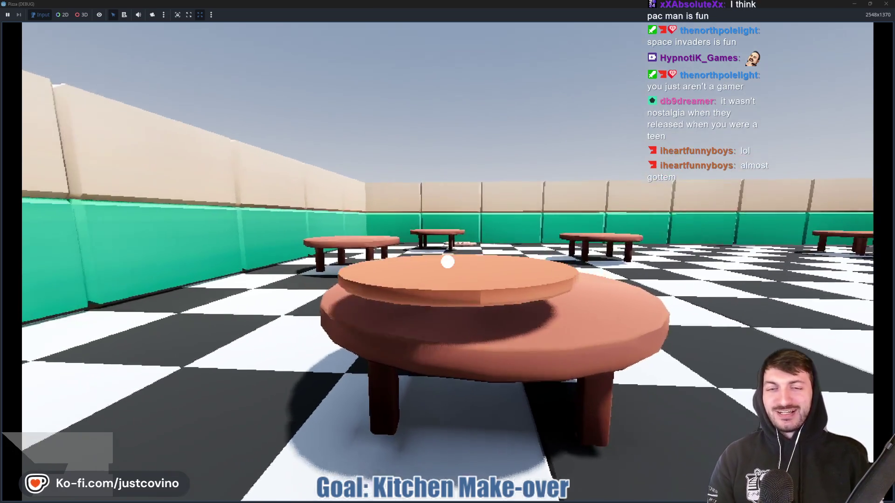
pyautogui.click(447, 262)
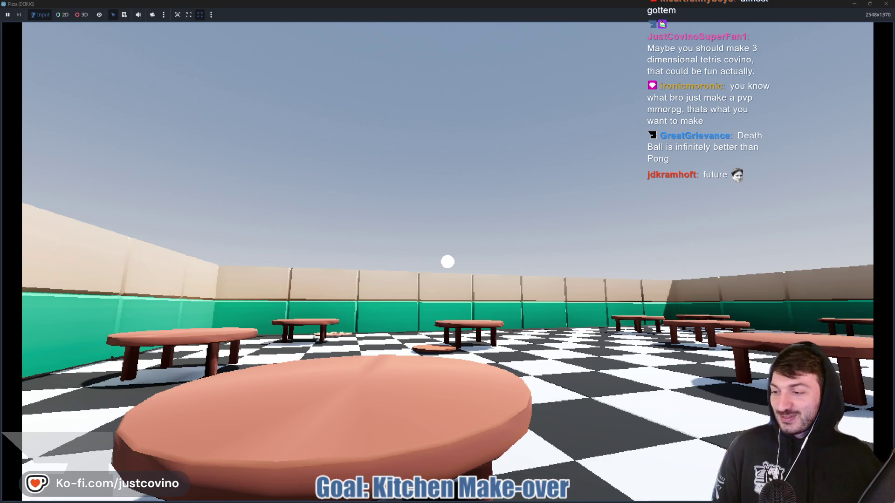
pyautogui.press('s')
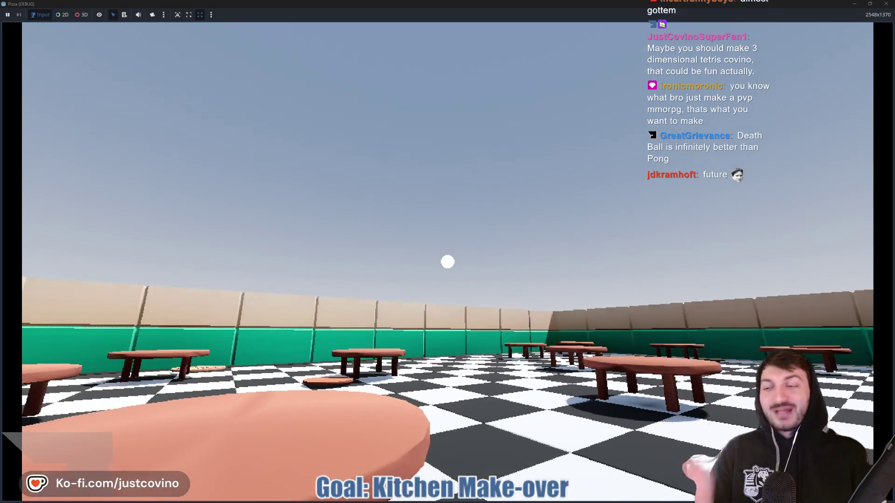
pyautogui.press('F8')
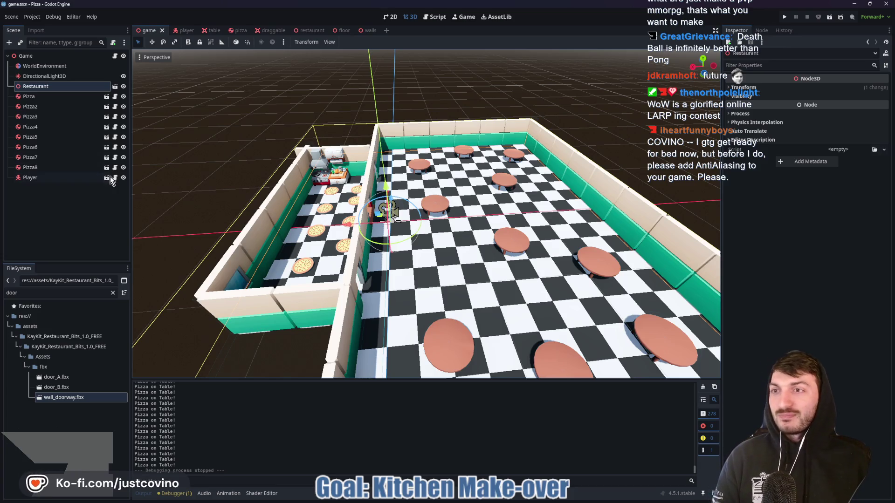
# Select WorldEnvironment and check its Ambient Light and Reflected Light sections.
pyautogui.click(53, 67)
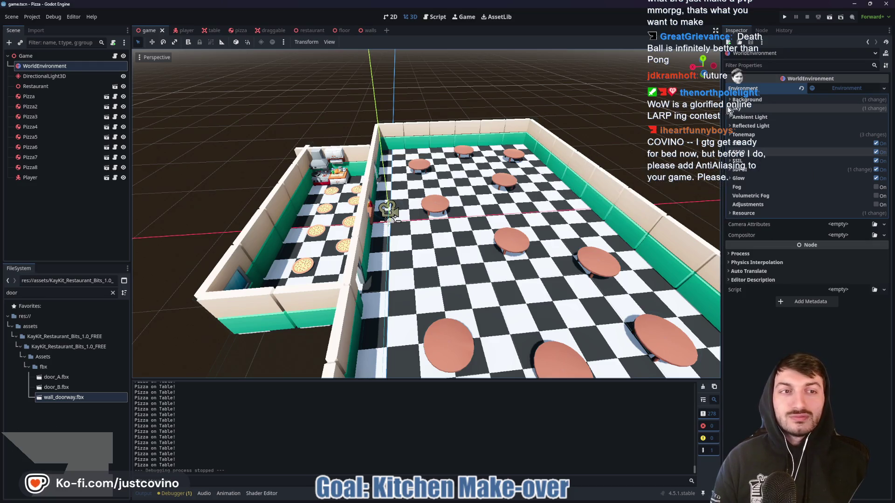
pyautogui.click(757, 117)
pyautogui.click(757, 119)
pyautogui.click(751, 127)
pyautogui.click(750, 128)
# Expand the SSIL and SSR sections, then bring up Project Settings.
pyautogui.click(751, 127)
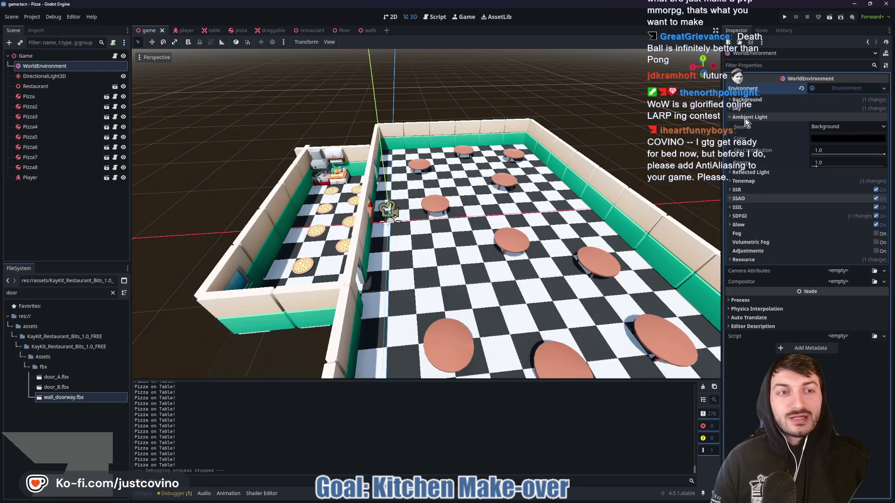
pyautogui.click(751, 127)
pyautogui.click(745, 161)
pyautogui.click(745, 161)
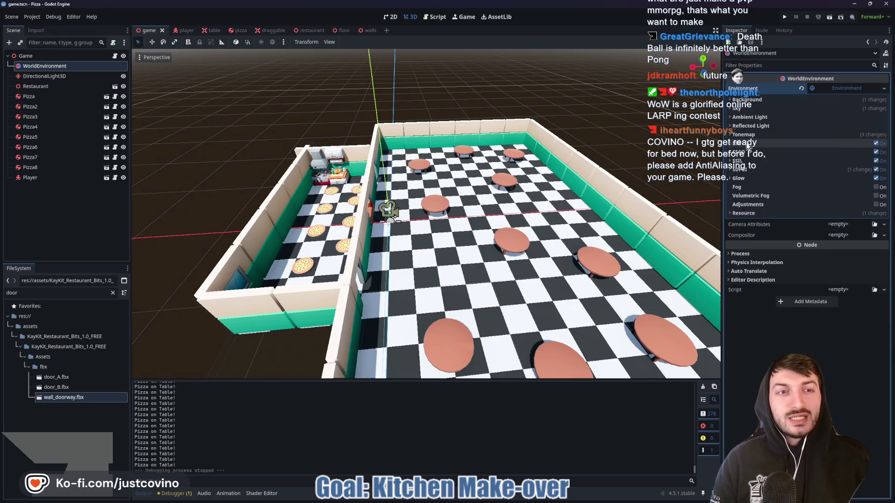
pyautogui.click(747, 143)
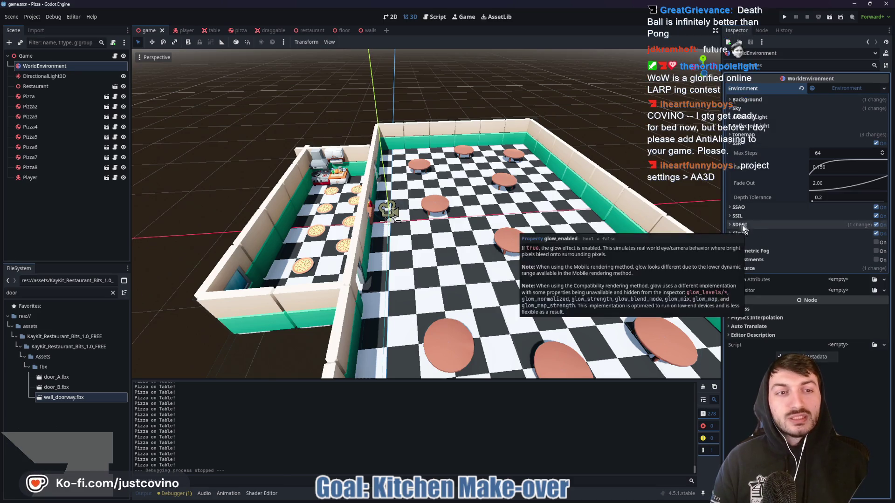
pyautogui.click(32, 17)
pyautogui.click(46, 28)
# Search 'aa3d' and set Rendering > Anti Aliasing MSAA 3D to 8× (Slowest), then close.
pyautogui.write('fps')
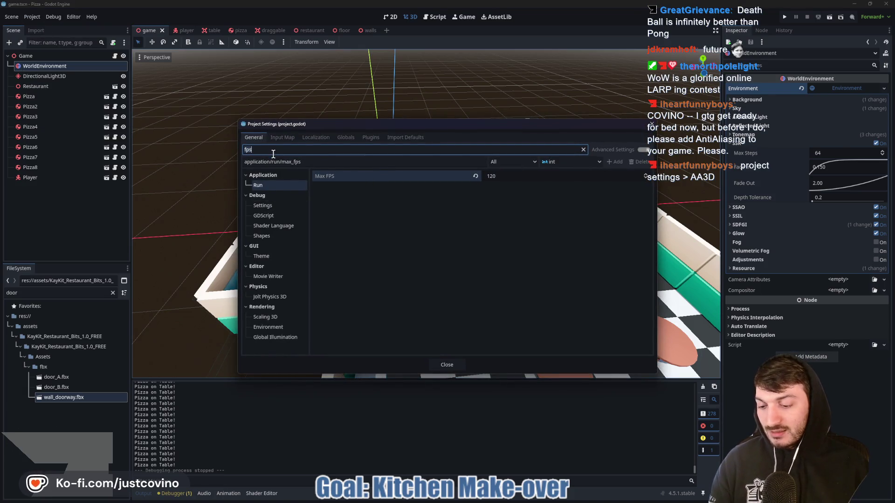
pyautogui.press('BackSpace')
pyautogui.press('BackSpace')
pyautogui.press('BackSpace')
pyautogui.write('aa3d')
pyautogui.click(282, 186)
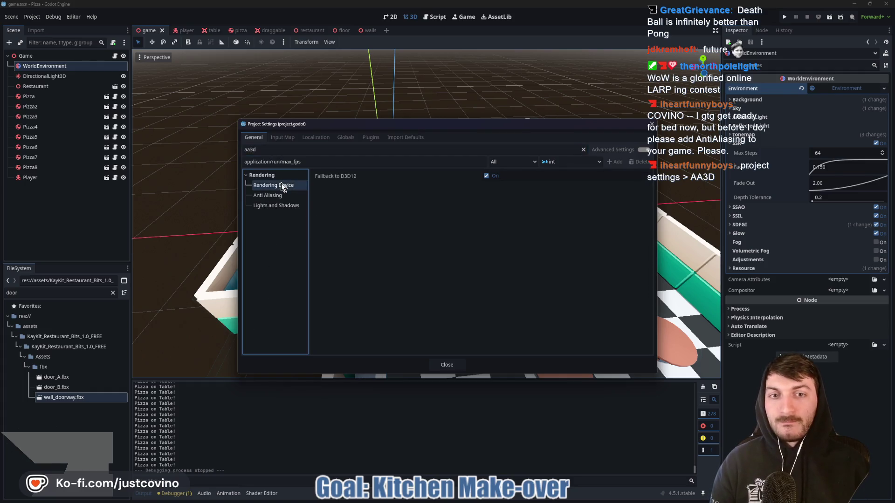
pyautogui.click(280, 197)
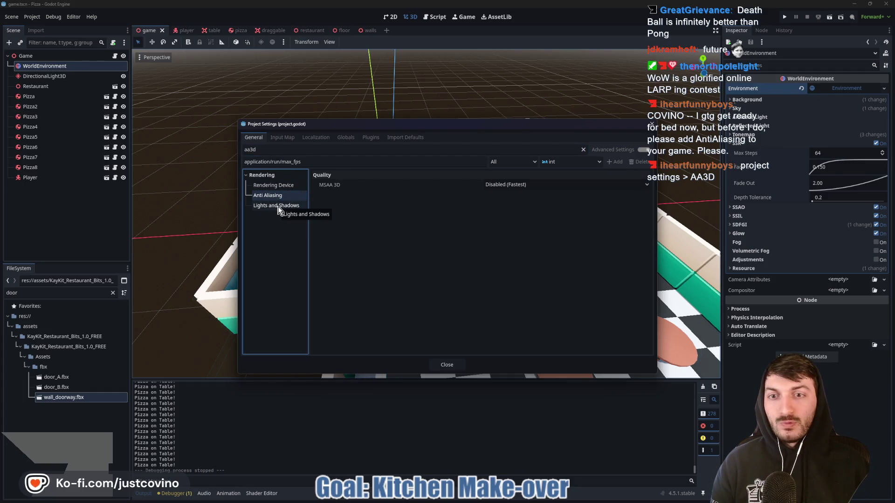
pyautogui.click(288, 204)
pyautogui.click(282, 196)
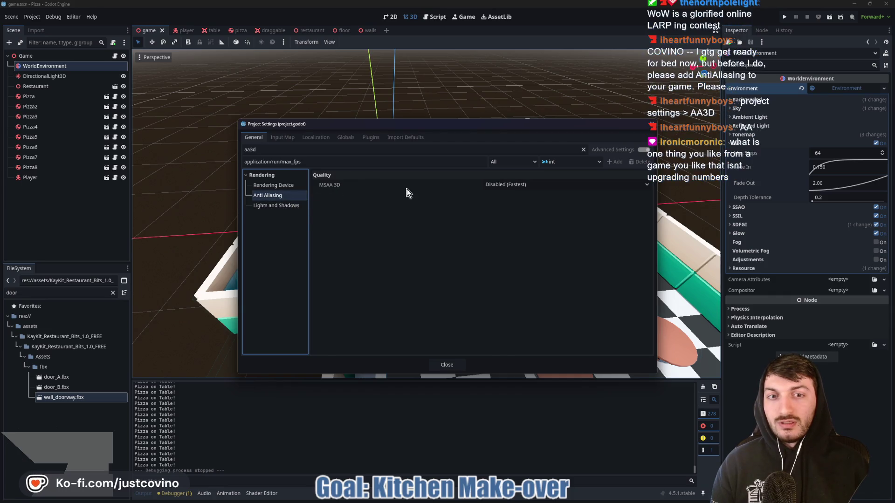
pyautogui.click(538, 186)
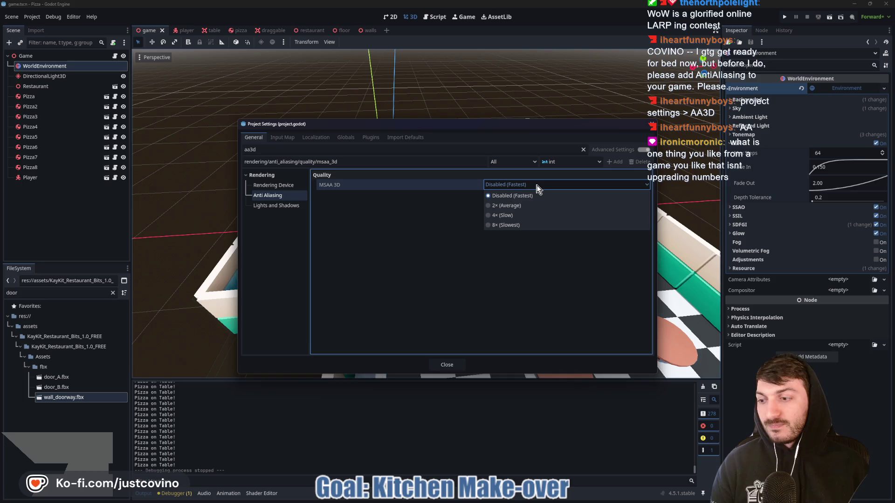
pyautogui.click(533, 225)
pyautogui.click(452, 365)
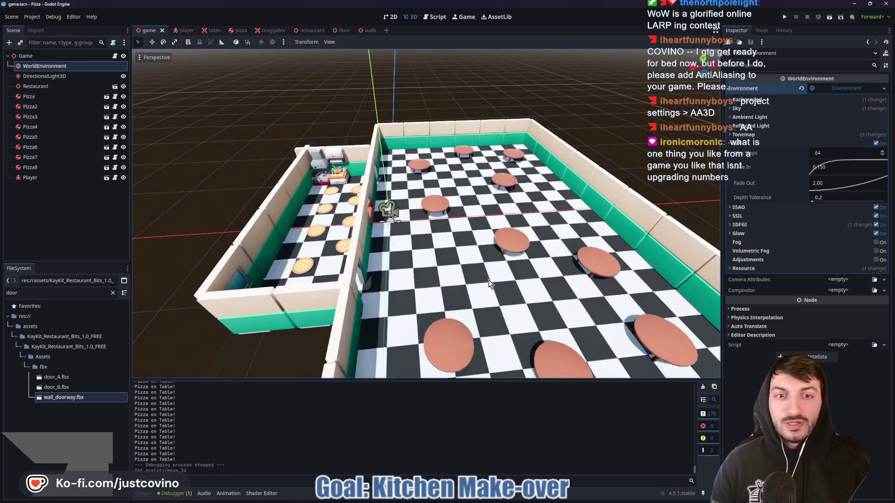
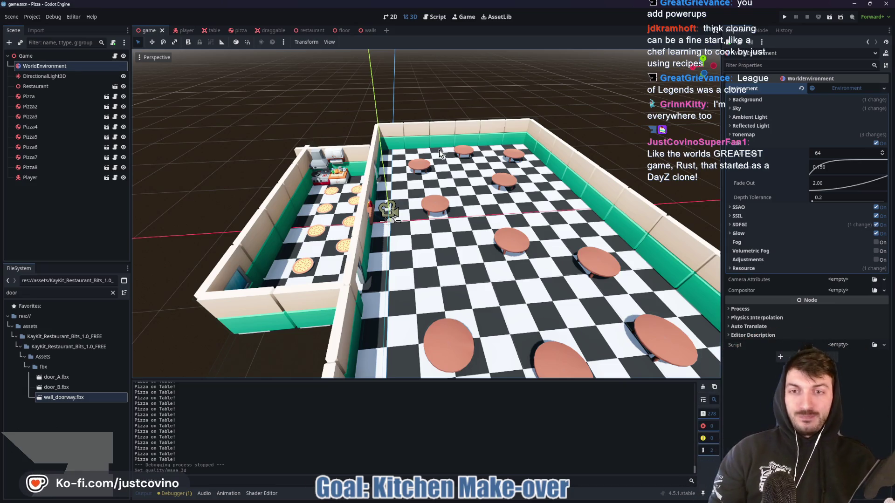
# Fly the free-look camera around the restaurant's kitchen, walls and dining room.
pyautogui.moveTo(484, 279); pyautogui.dragTo(466, 274)
pyautogui.press('s')
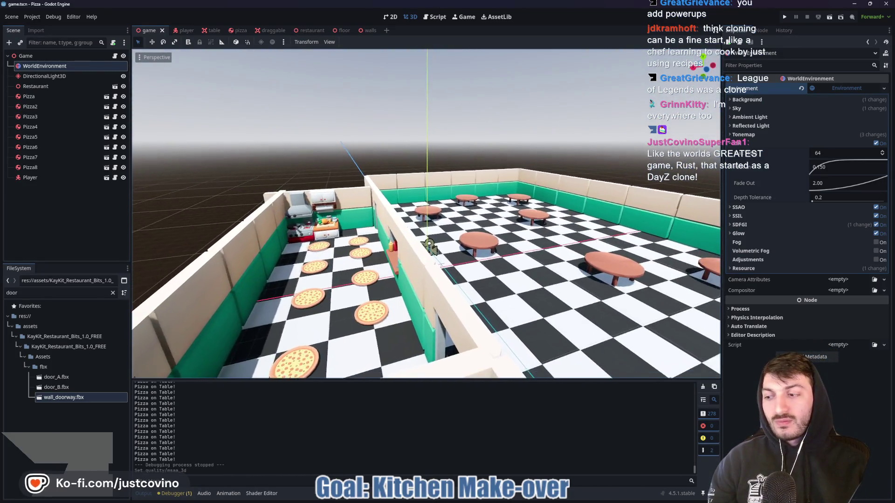
pyautogui.press('w')
pyautogui.press('s')
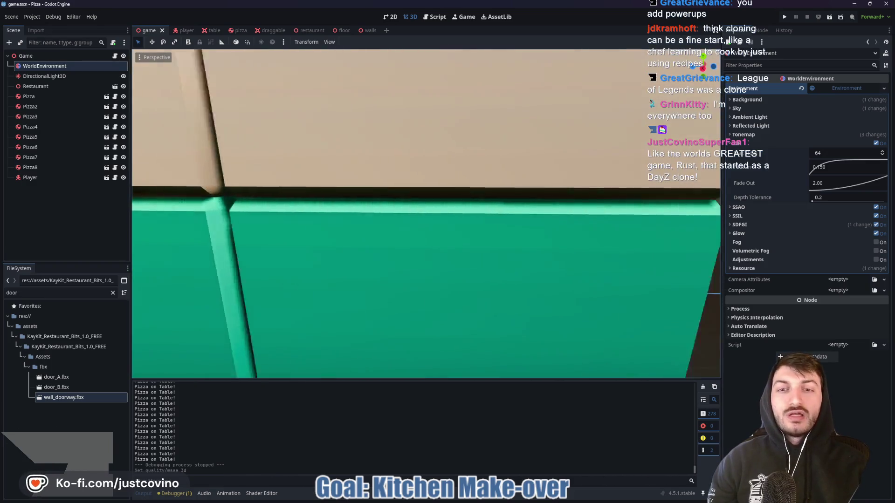
pyautogui.press('s')
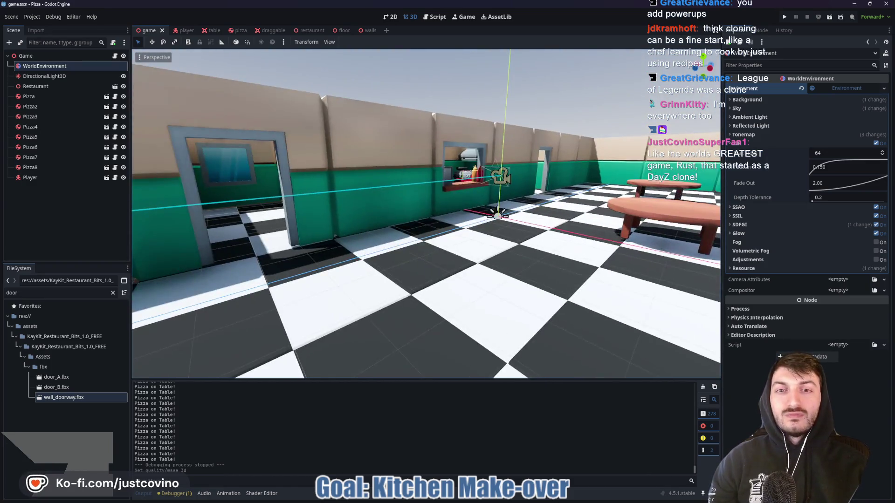
pyautogui.press('w')
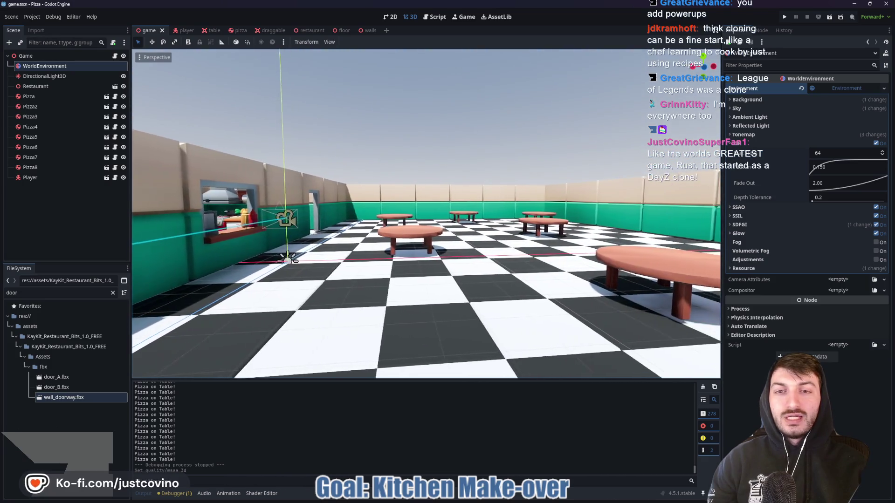
pyautogui.press('w')
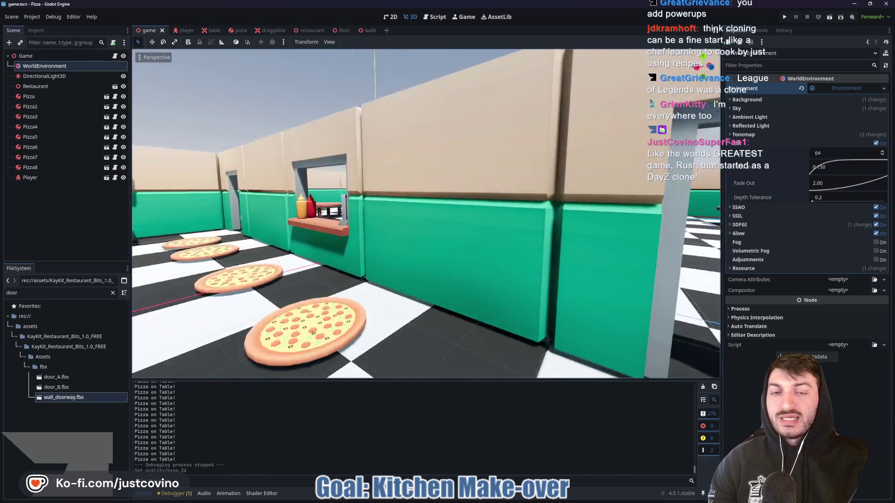
pyautogui.press('s')
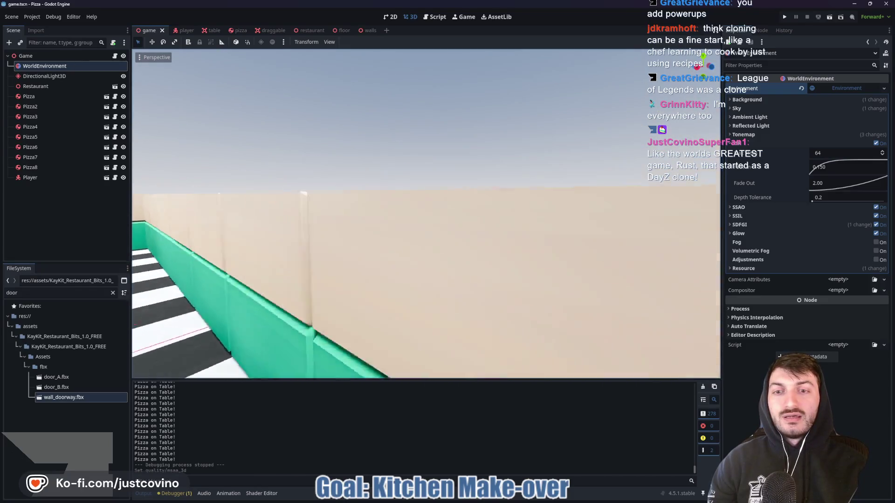
pyautogui.press('w')
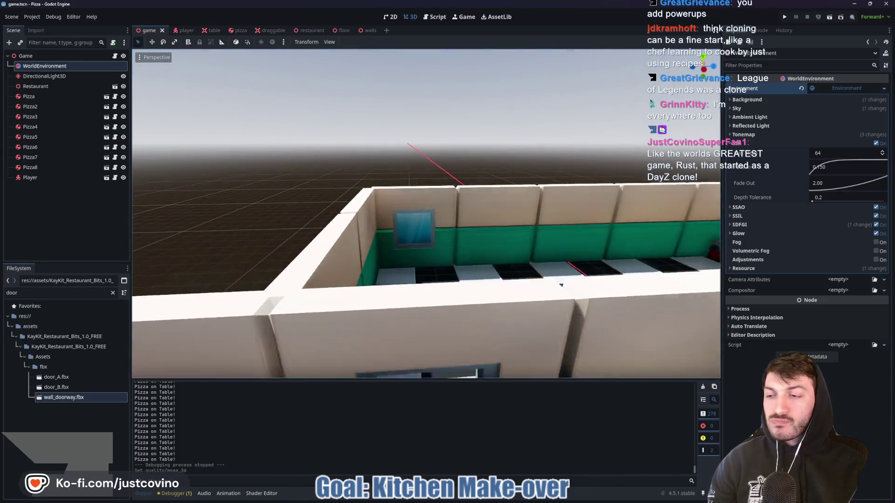
pyautogui.press('w')
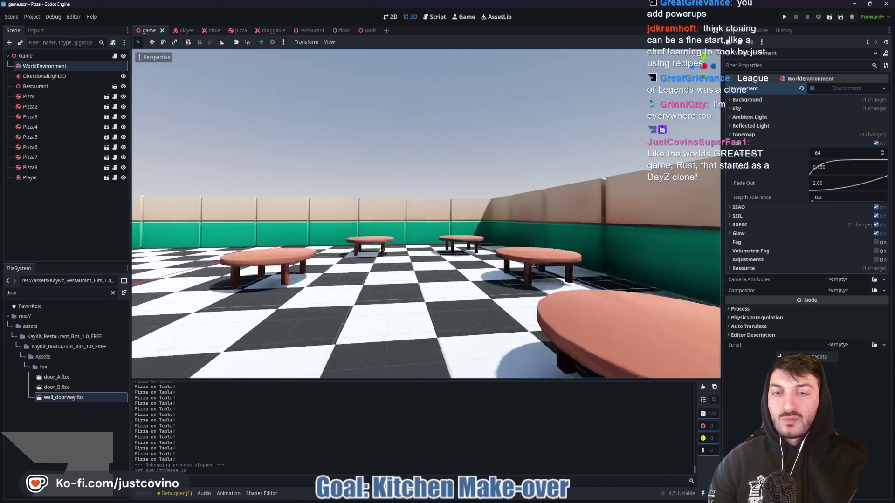
pyautogui.press('w')
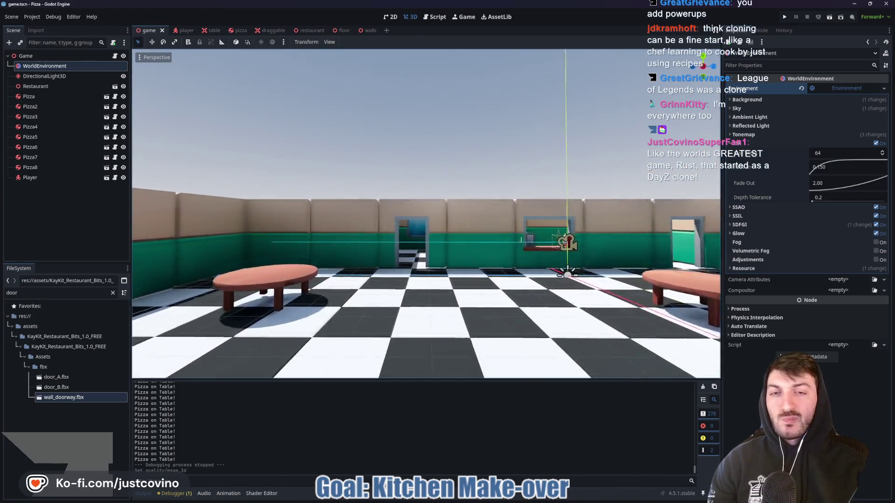
pyautogui.press('w')
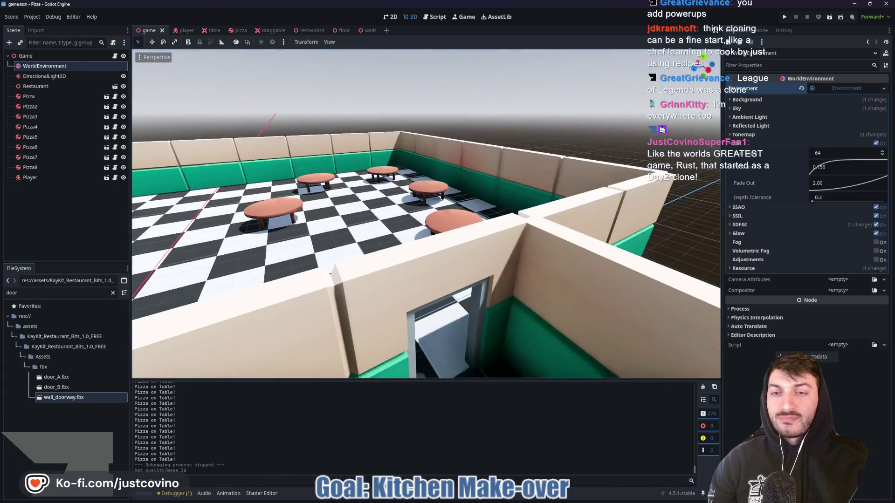
pyautogui.press('w')
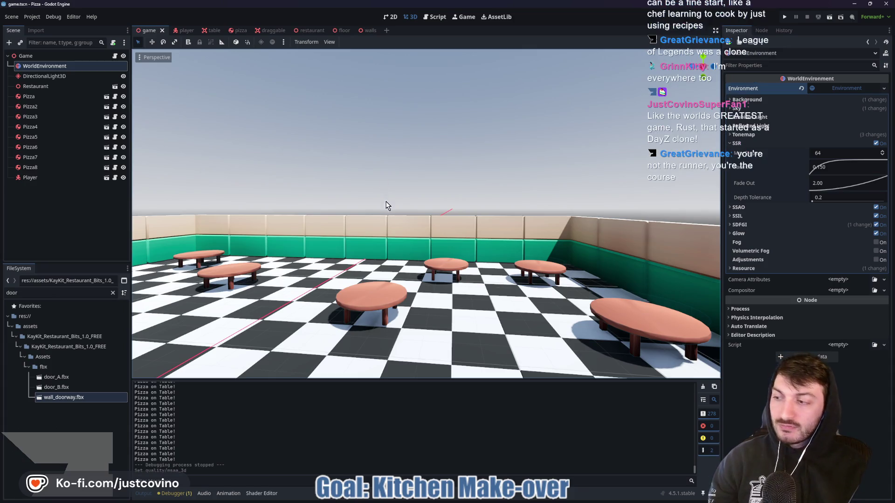
# Tilt the view down toward the tables and drag the Reddit browser window into place.
pyautogui.rightClick(381, 234)
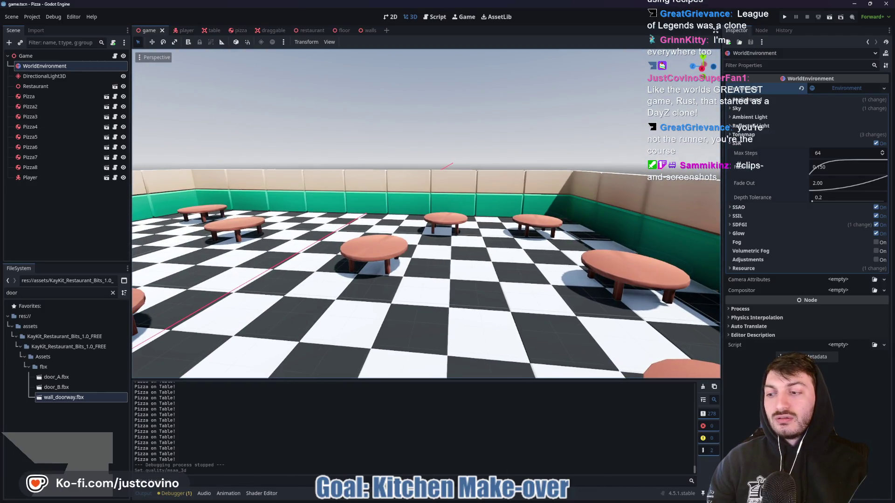
pyautogui.rightClick(412, 205)
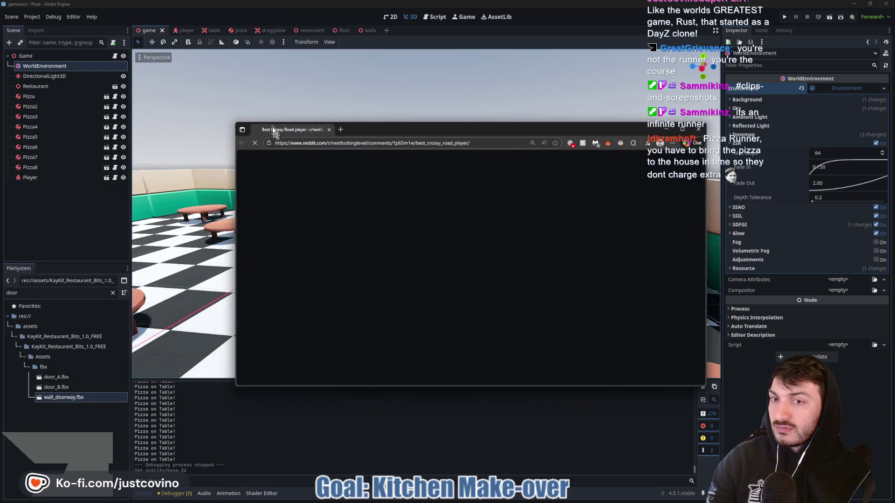
pyautogui.moveTo(272, 131); pyautogui.dragTo(246, 101)
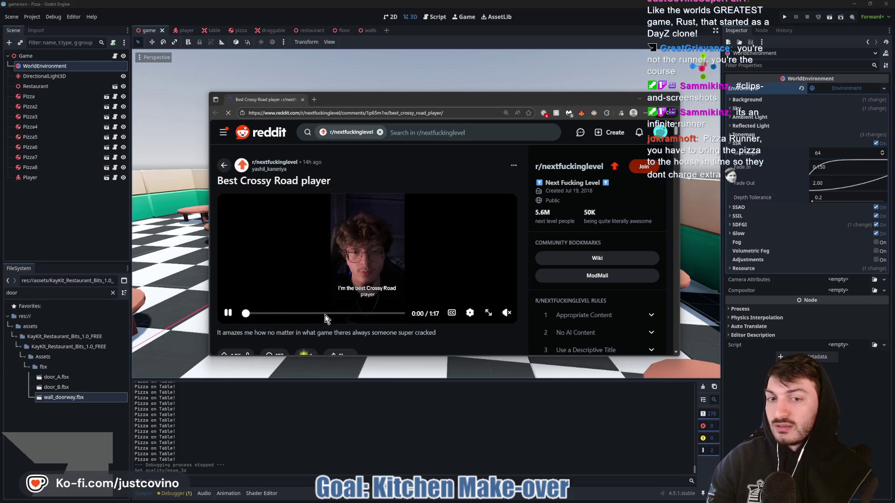
# Skip ahead in the Crossy Road video, then close the browser window.
pyautogui.click(282, 314)
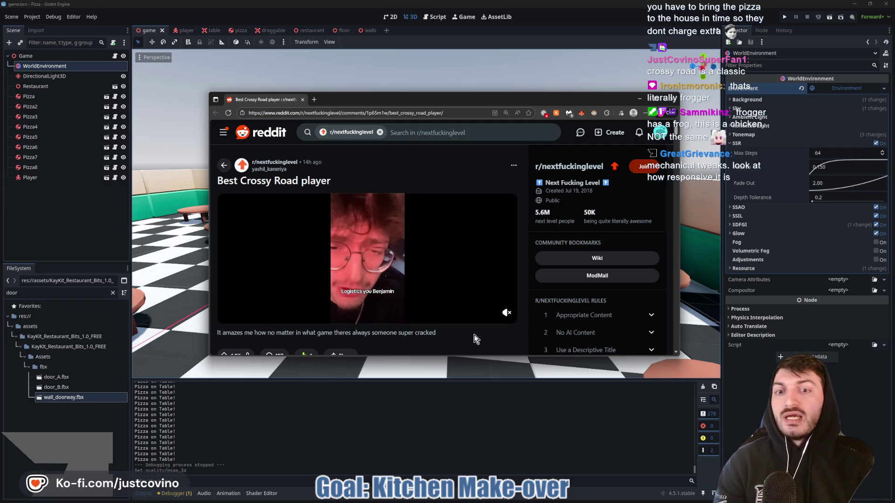
pyautogui.click(671, 99)
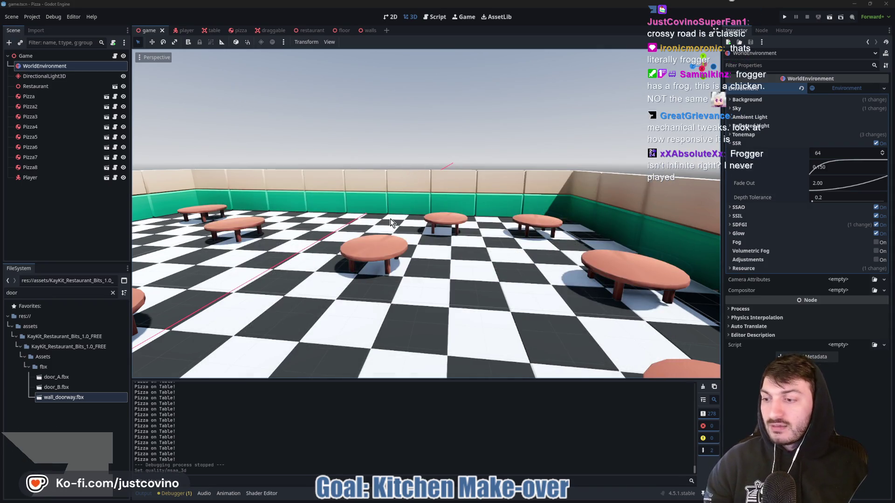
pyautogui.scroll(-2, 322, 216)
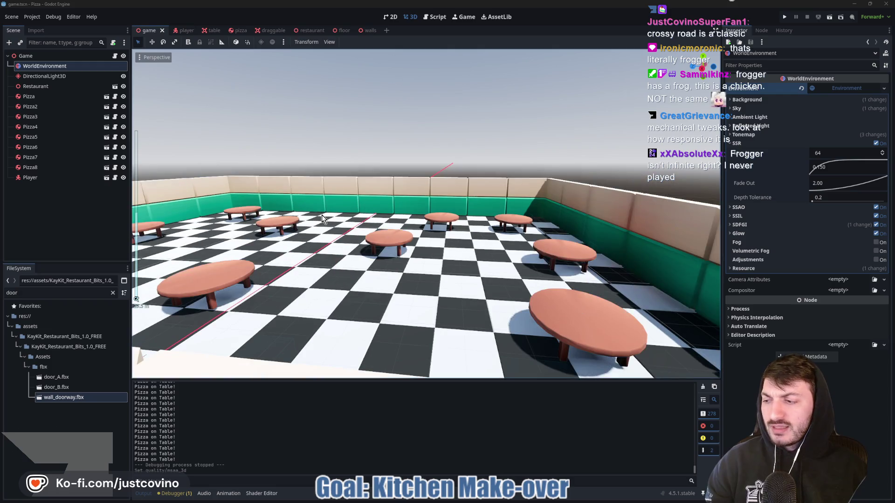
pyautogui.moveTo(321, 214)
pyautogui.mouseDown()
pyautogui.moveTo(391, 273)
pyautogui.moveTo(372, 261)
pyautogui.mouseUp()
pyautogui.scroll(-5, 394, 274)
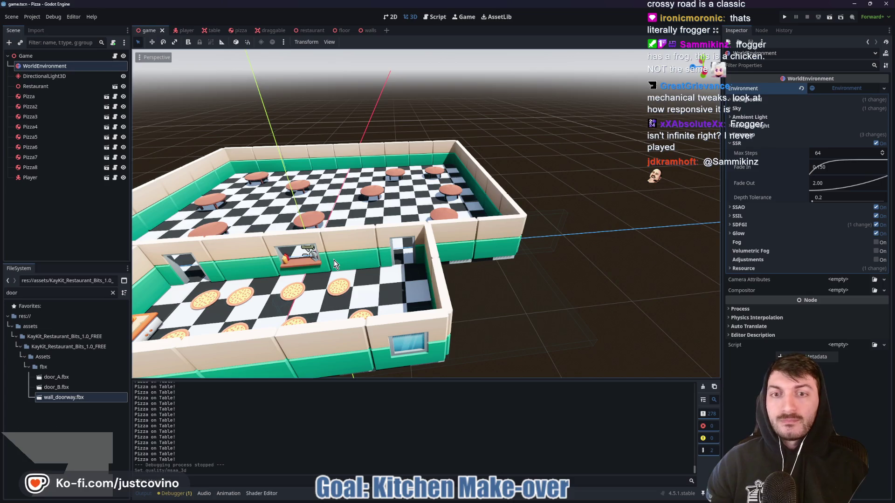
pyautogui.moveTo(335, 263); pyautogui.dragTo(460, 275)
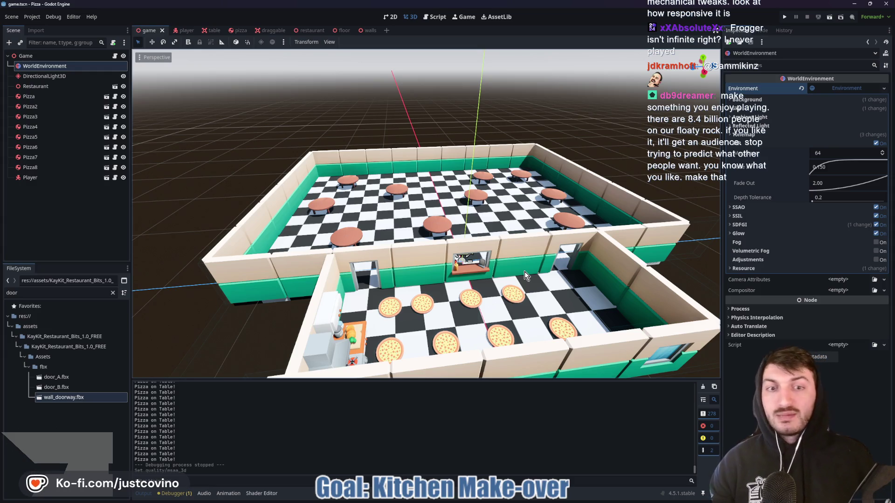
pyautogui.moveTo(525, 234)
pyautogui.mouseDown()
pyautogui.moveTo(470, 234)
pyautogui.moveTo(429, 253)
pyautogui.moveTo(490, 269)
pyautogui.moveTo(474, 256)
pyautogui.moveTo(509, 257)
pyautogui.mouseUp()
pyautogui.scroll(5, 415, 258)
pyautogui.scroll(-2, 415, 259)
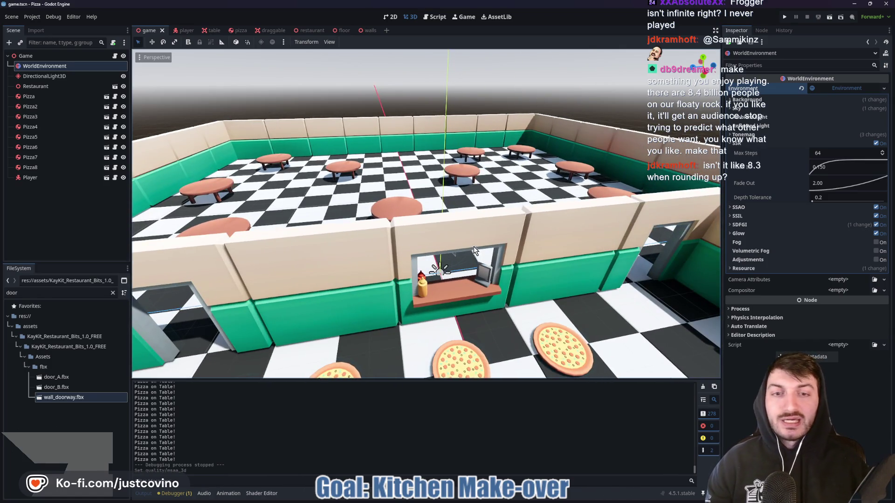
pyautogui.scroll(-3, 473, 248)
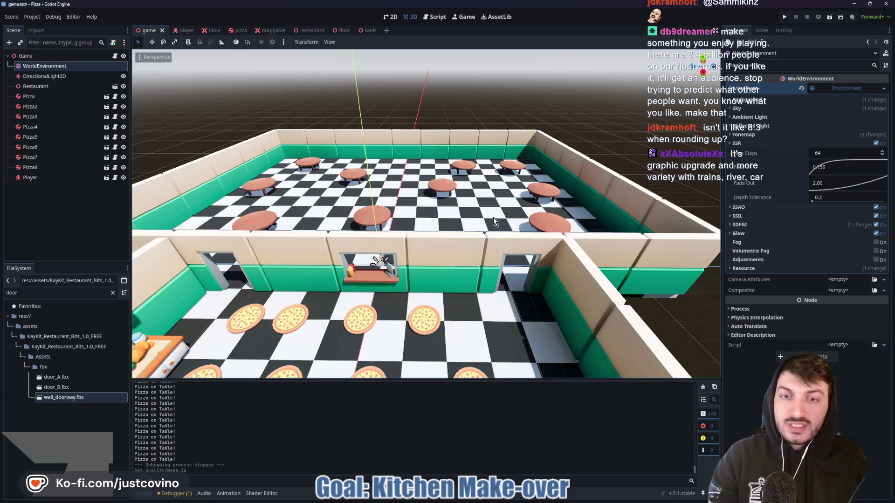
pyautogui.moveTo(490, 206)
pyautogui.mouseDown()
pyautogui.moveTo(296, 221)
pyautogui.moveTo(239, 199)
pyautogui.moveTo(329, 199)
pyautogui.moveTo(337, 170)
pyautogui.mouseUp()
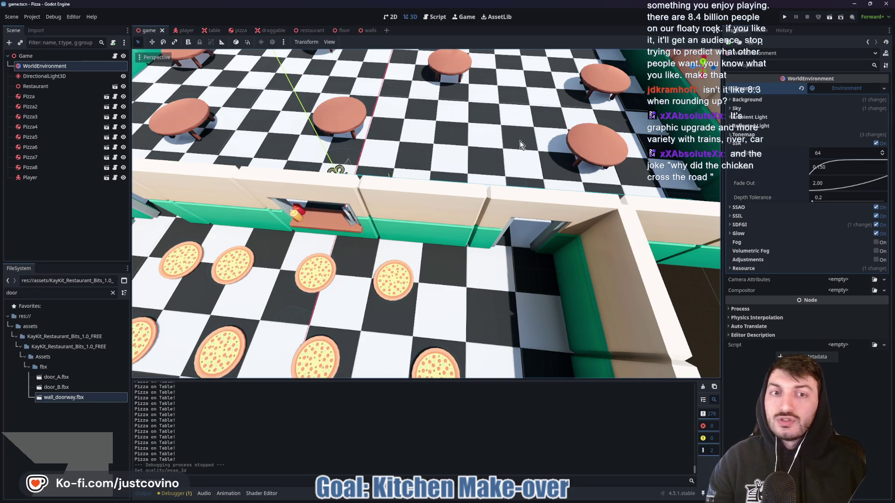
pyautogui.moveTo(504, 220)
pyautogui.mouseDown()
pyautogui.moveTo(475, 238)
pyautogui.moveTo(457, 236)
pyautogui.moveTo(505, 217)
pyautogui.mouseUp()
pyautogui.moveTo(357, 119); pyautogui.dragTo(487, 372)
pyautogui.moveTo(408, 98)
pyautogui.mouseDown()
pyautogui.moveTo(502, 215)
pyautogui.moveTo(444, 254)
pyautogui.moveTo(345, 287)
pyautogui.mouseUp()
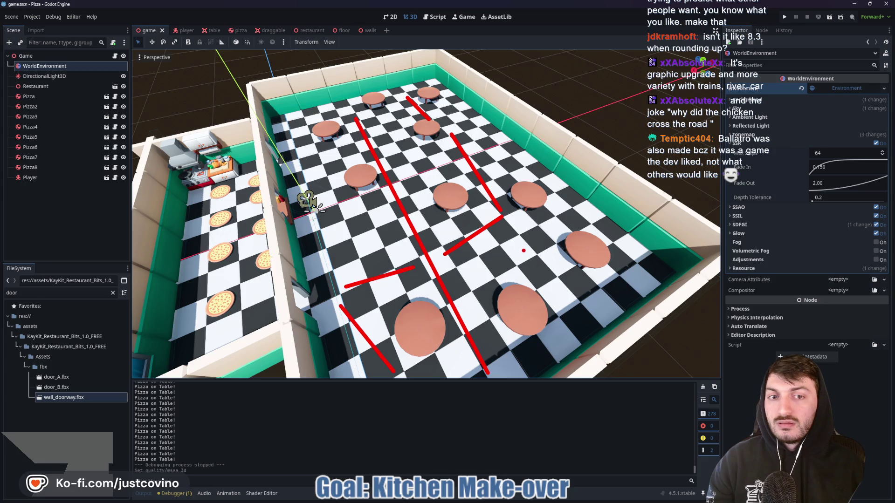
pyautogui.moveTo(600, 329)
pyautogui.mouseDown()
pyautogui.moveTo(521, 245)
pyautogui.moveTo(580, 205)
pyautogui.moveTo(494, 139)
pyautogui.mouseUp()
pyautogui.moveTo(448, 98); pyautogui.dragTo(487, 131)
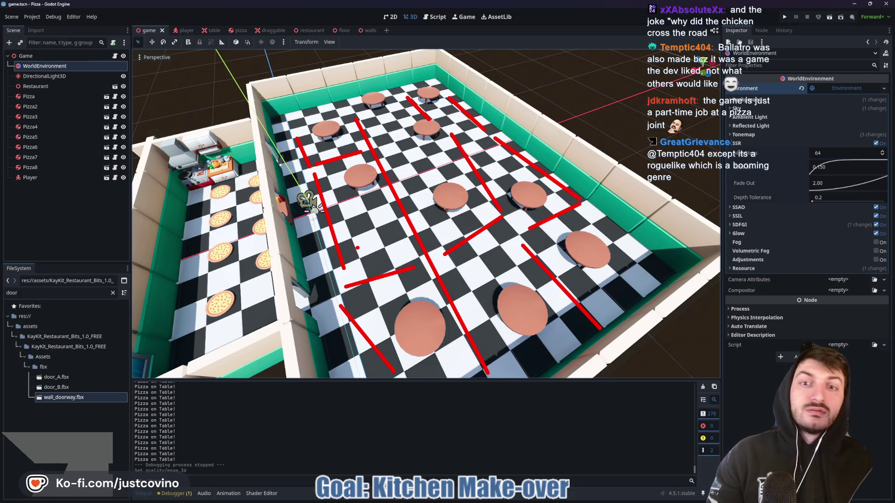
pyautogui.press('Escape')
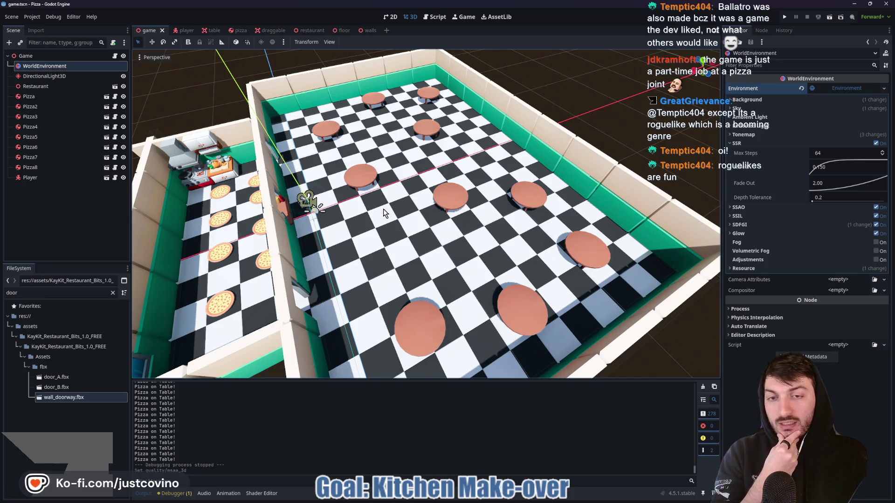
pyautogui.rightClick(383, 210)
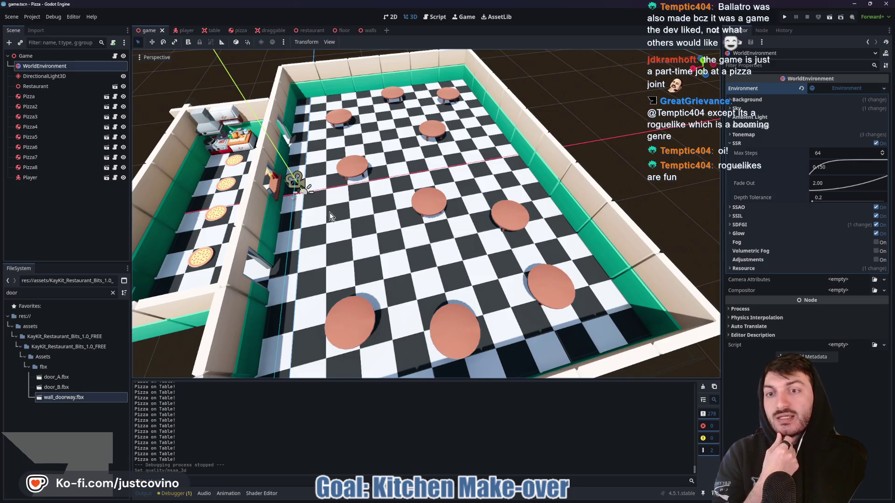
pyautogui.scroll(2, 336, 214)
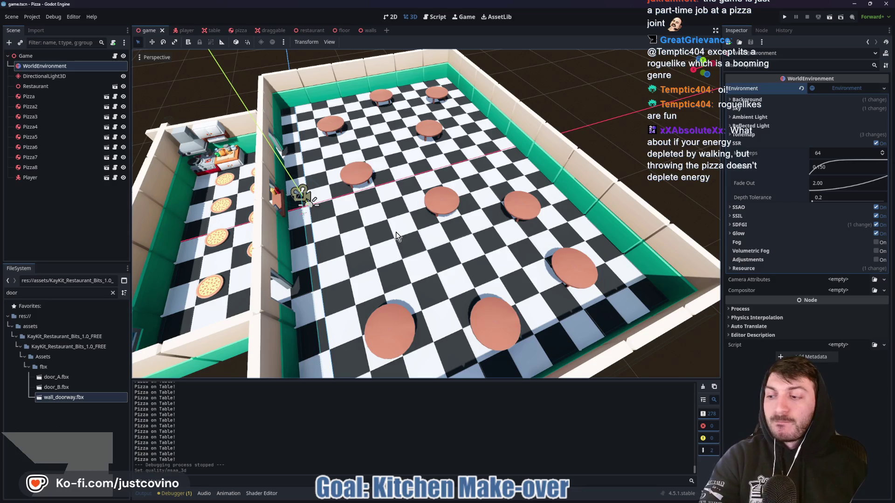
pyautogui.press('F5')
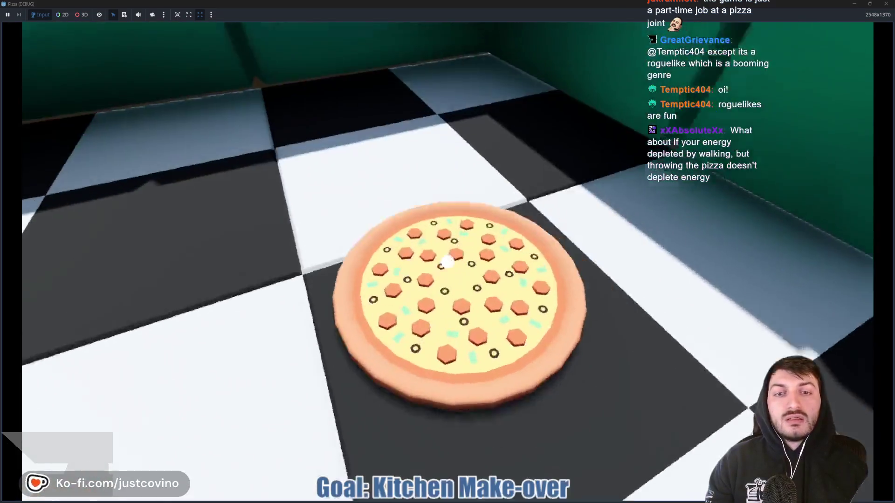
# Repeatedly pick up the pizza and throw or drop it around the room.
pyautogui.click(447, 262)
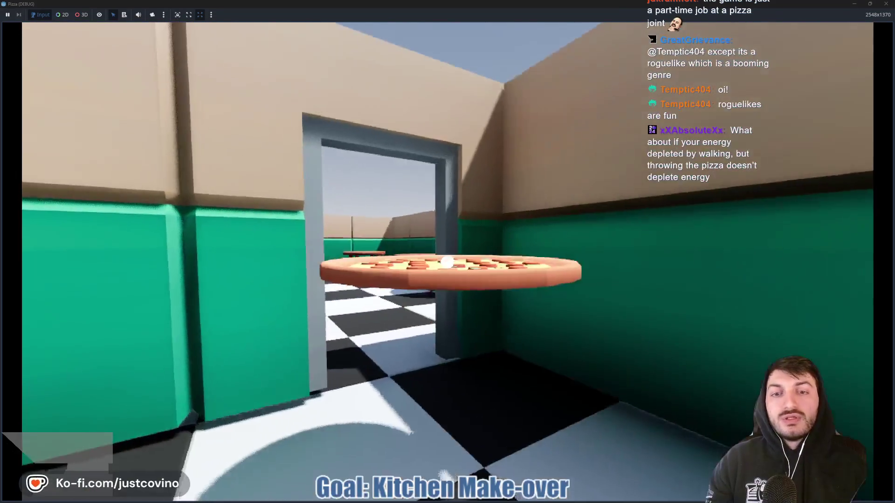
pyautogui.press('w')
pyautogui.click(448, 262)
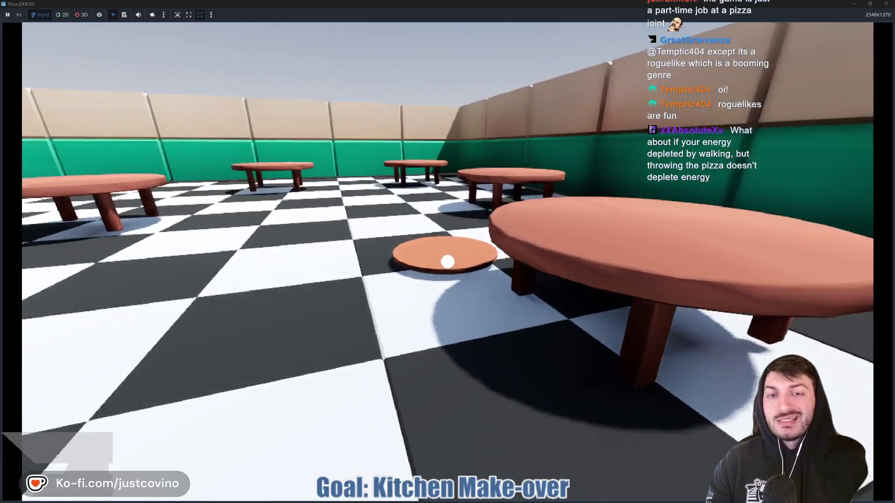
pyautogui.press('w')
pyautogui.click(447, 262)
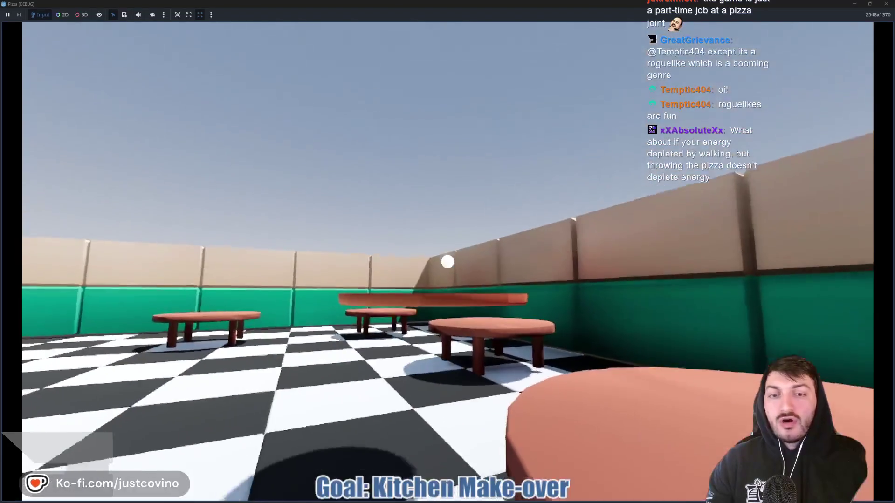
pyautogui.click(447, 262)
pyautogui.click(448, 261)
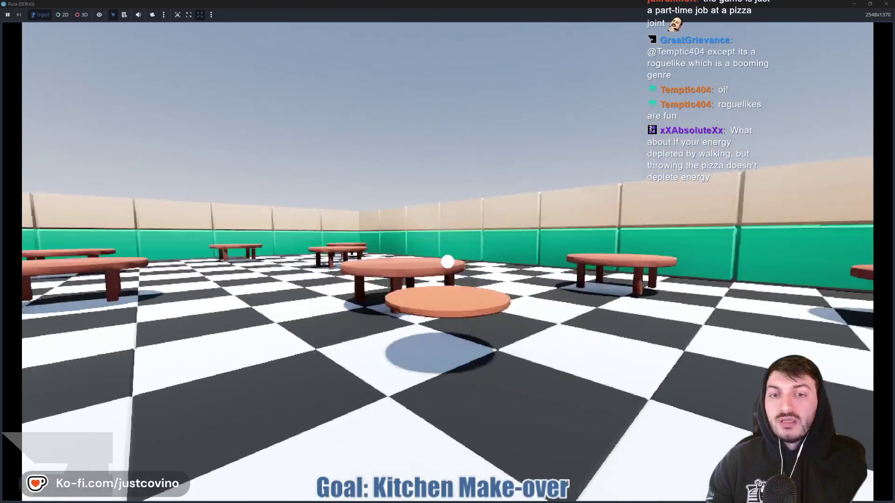
pyautogui.click(447, 262)
pyautogui.click(447, 262)
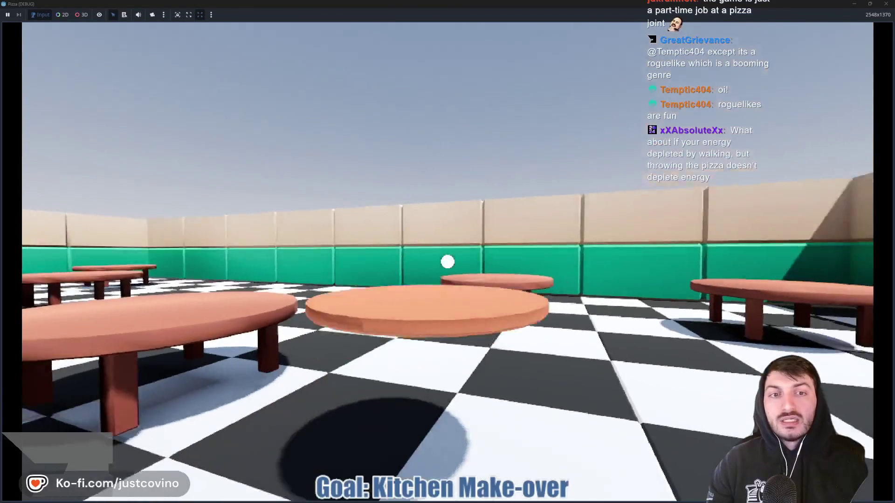
pyautogui.click(447, 262)
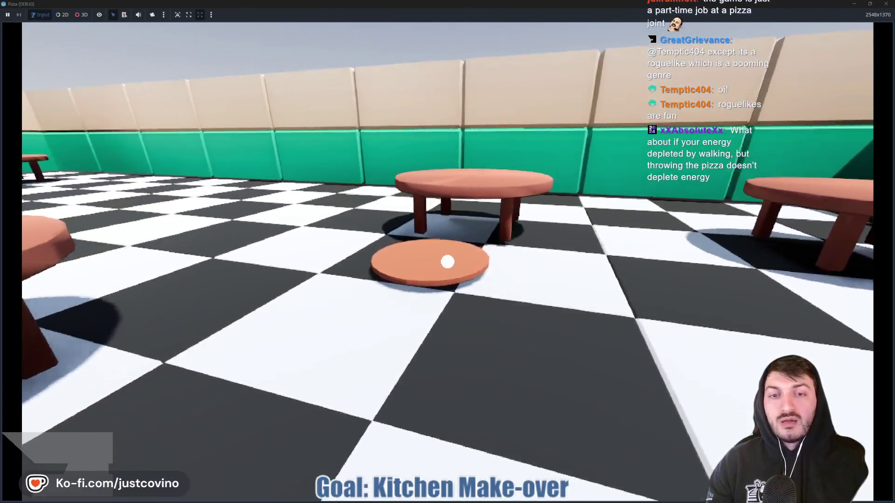
pyautogui.click(447, 261)
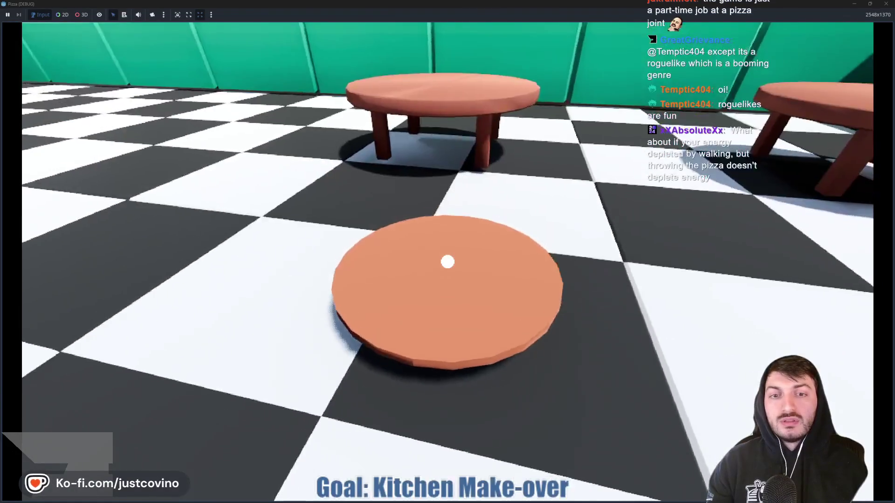
pyautogui.click(447, 262)
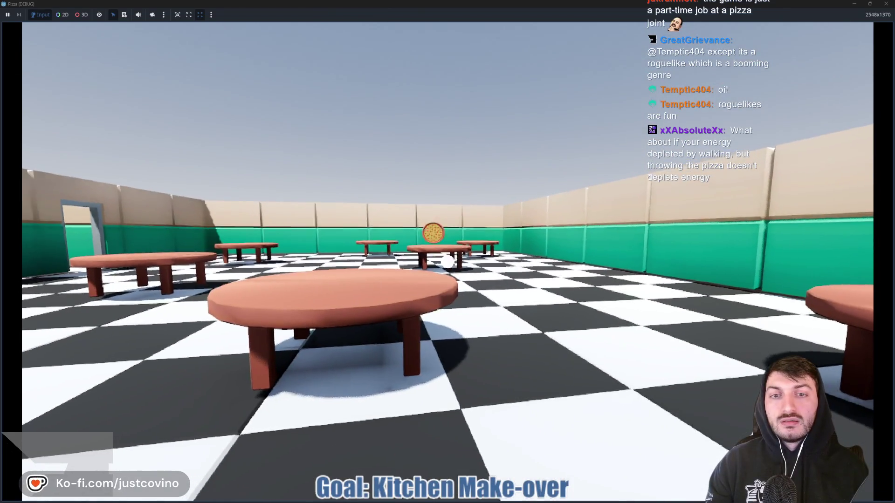
# Carry the pizza to the near round table and set it down on it.
pyautogui.press('w')
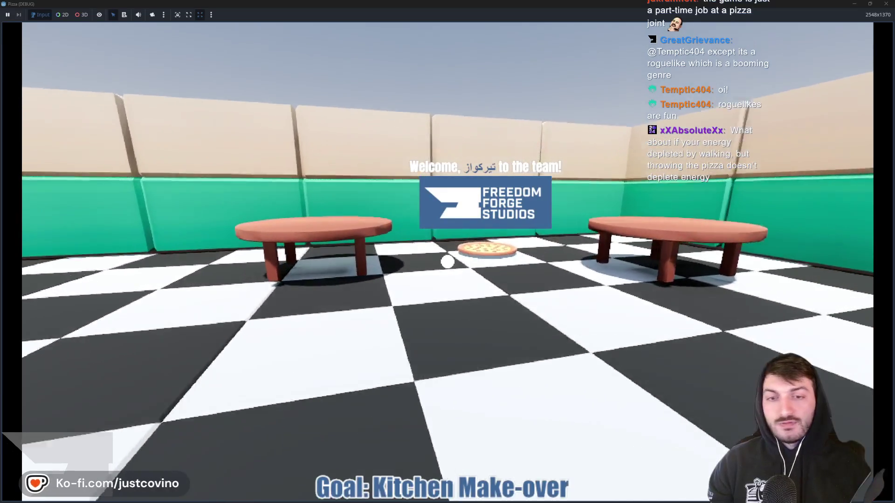
pyautogui.press('w')
pyautogui.click(448, 262)
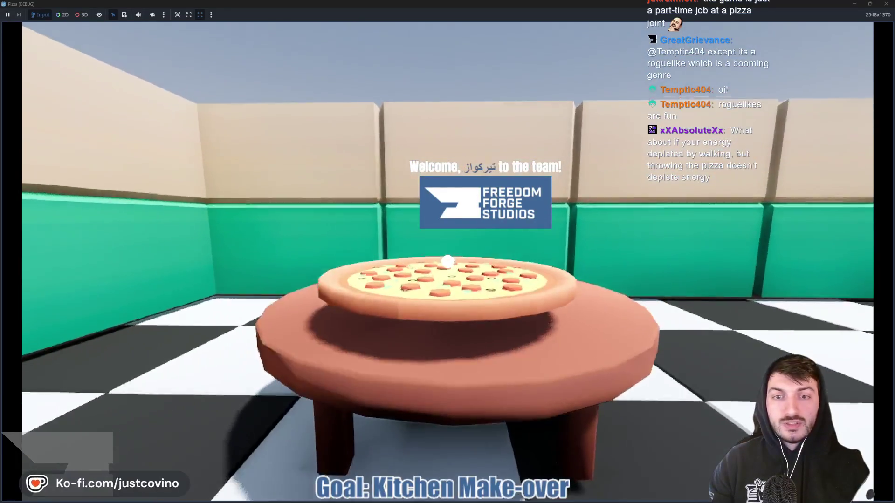
pyautogui.click(448, 262)
pyautogui.press('w')
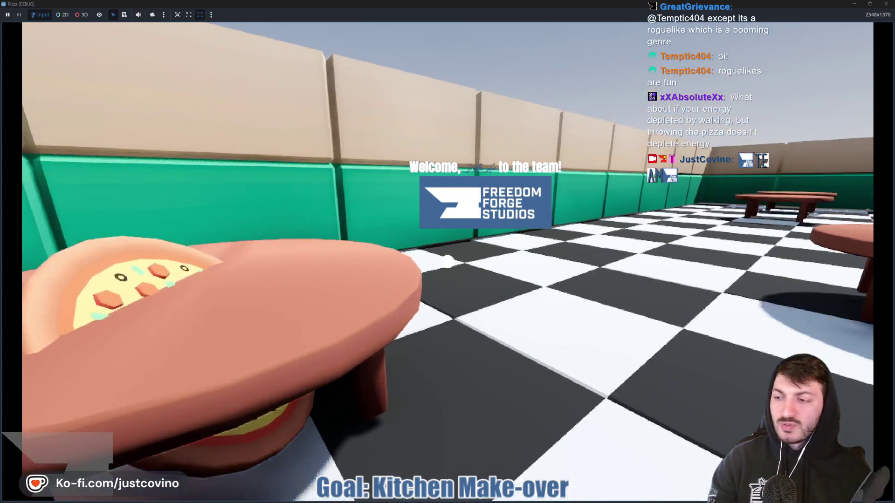
pyautogui.press('s')
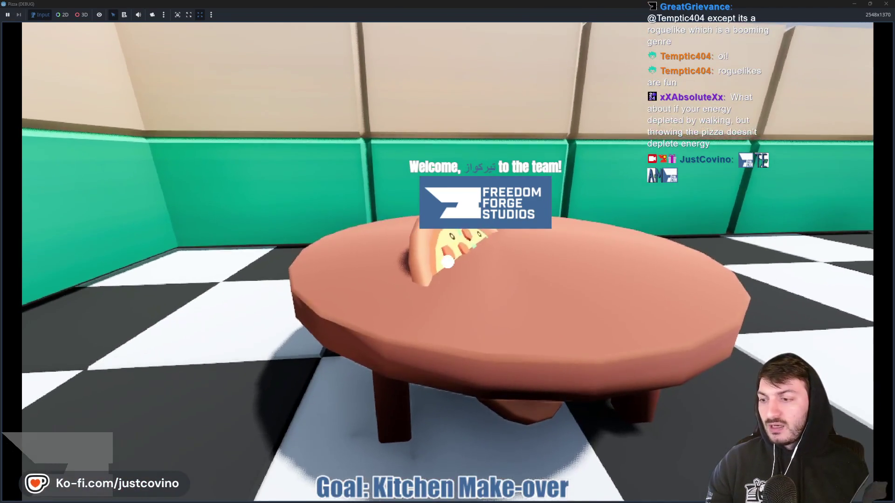
pyautogui.click(447, 262)
pyautogui.click(448, 262)
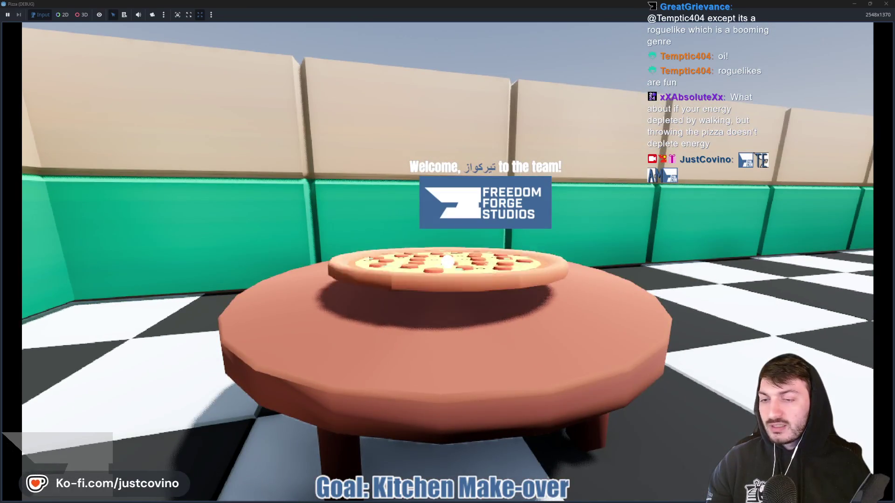
pyautogui.press('s')
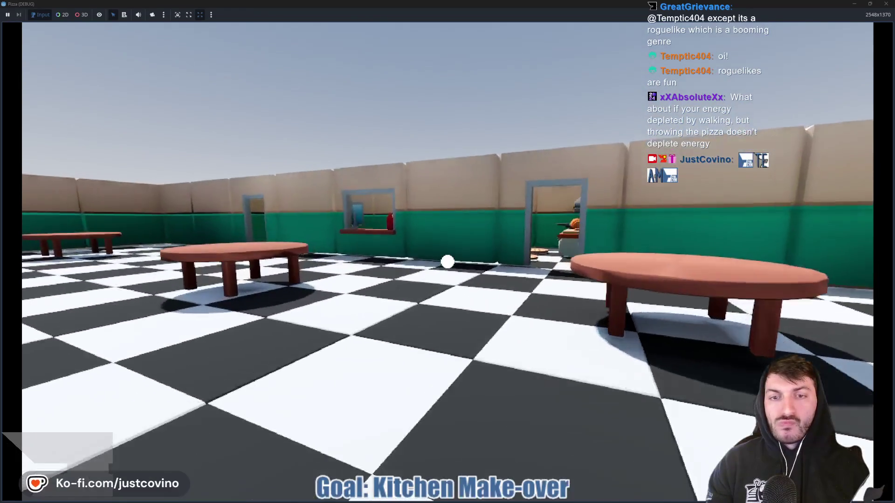
# Walk across the dining room to the kitchen window and counter.
pyautogui.press('w')
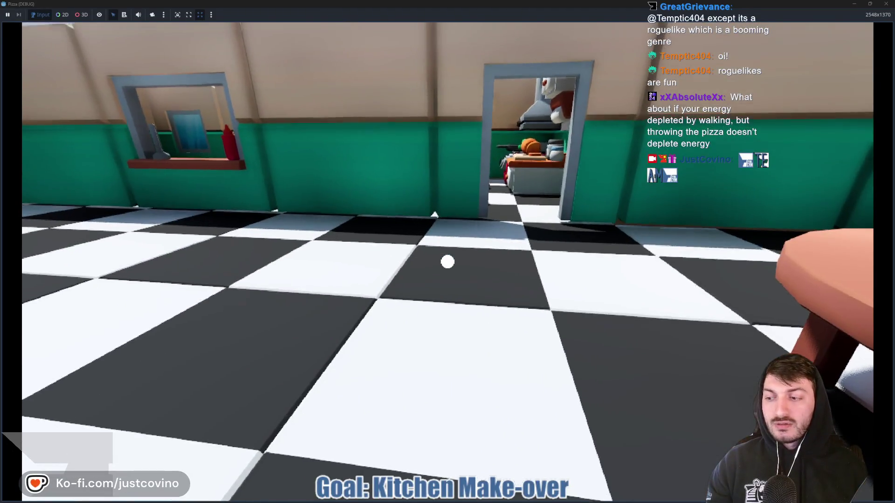
pyautogui.press('w')
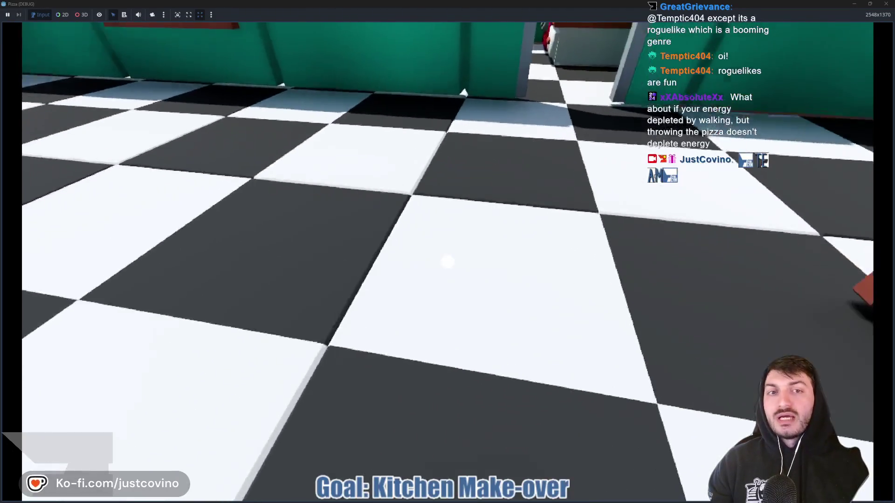
pyautogui.press('w')
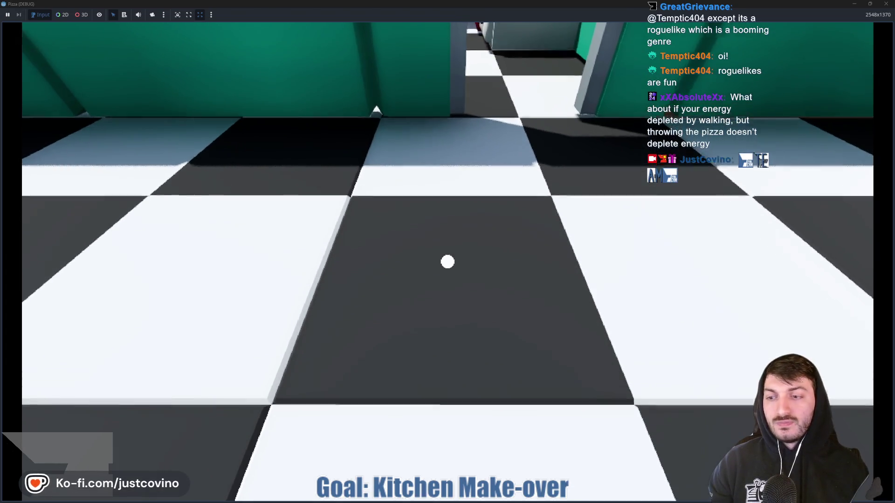
pyautogui.press('w')
pyautogui.press('w')
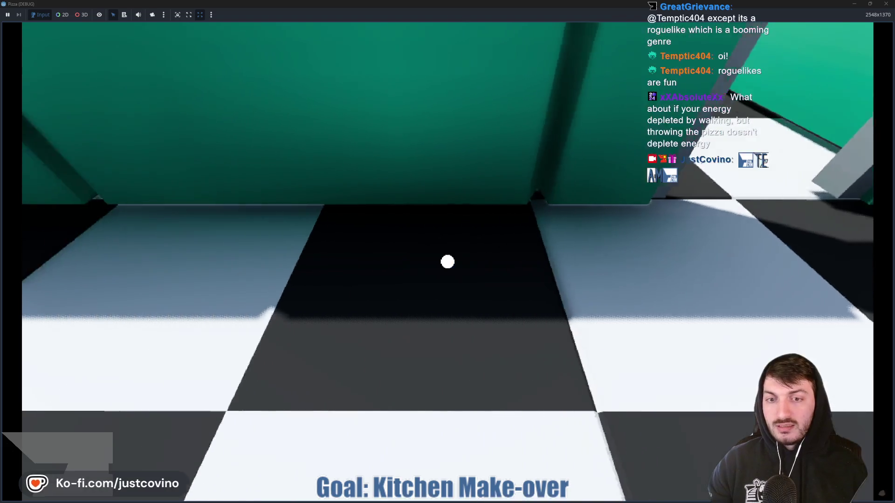
pyautogui.press('w')
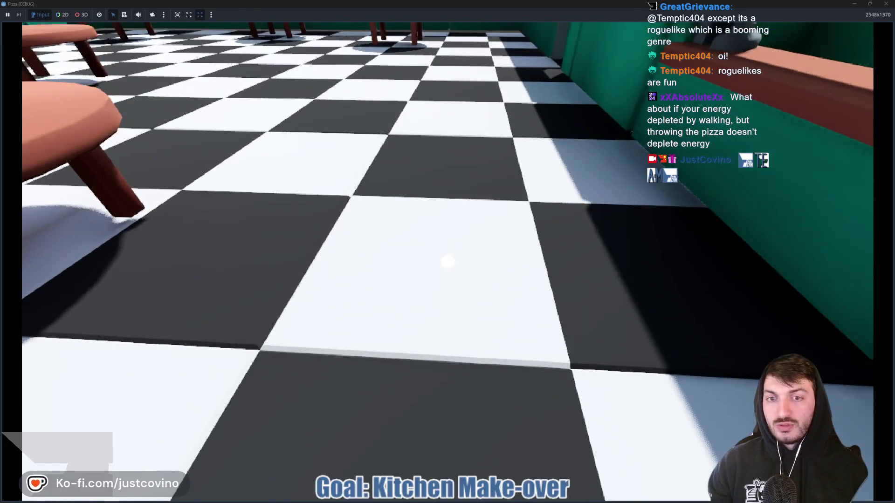
pyautogui.press('w')
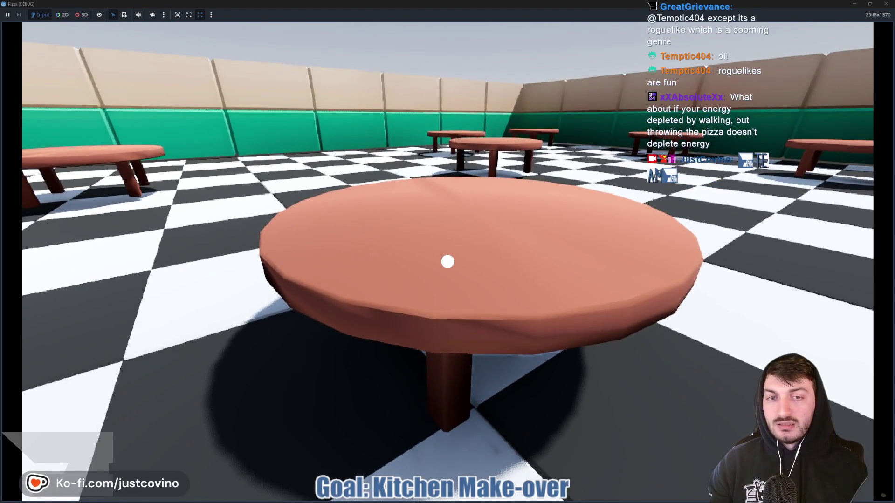
pyautogui.moveTo(447, 262)
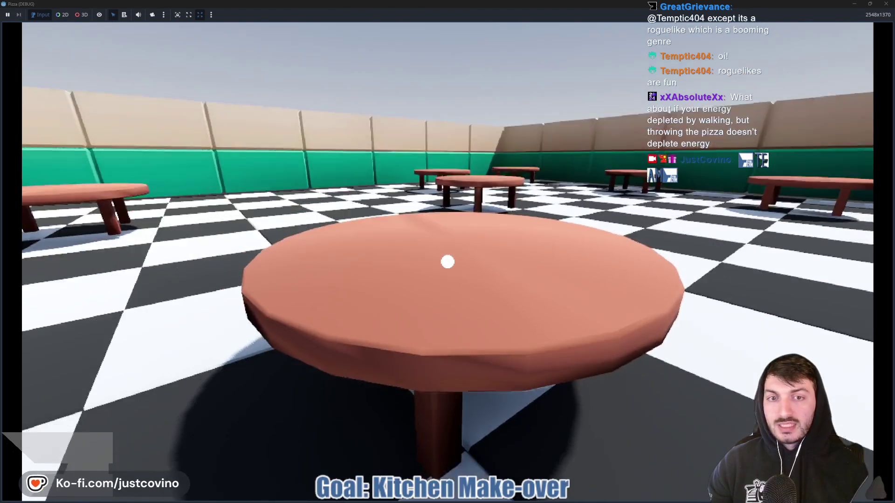
pyautogui.press('w')
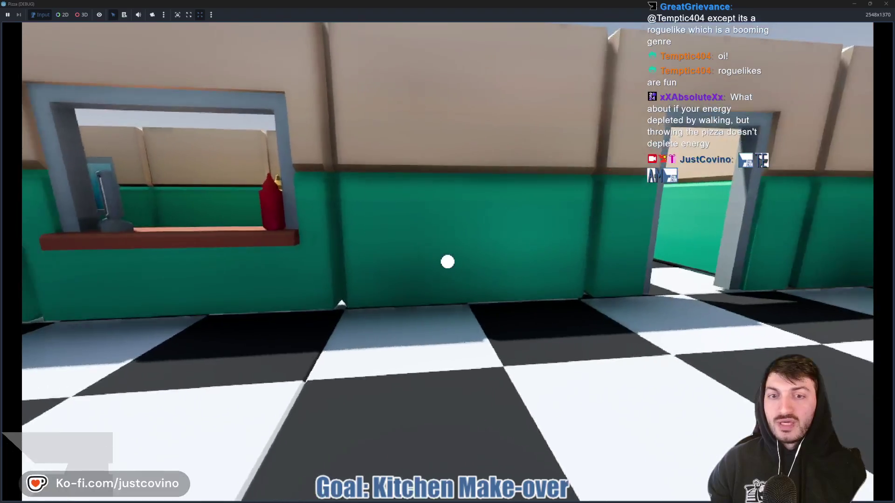
pyautogui.press('w')
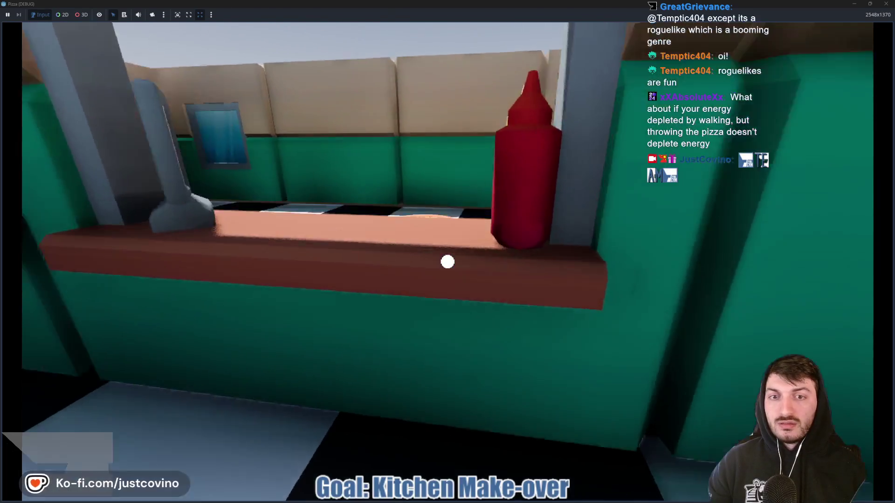
pyautogui.press('s')
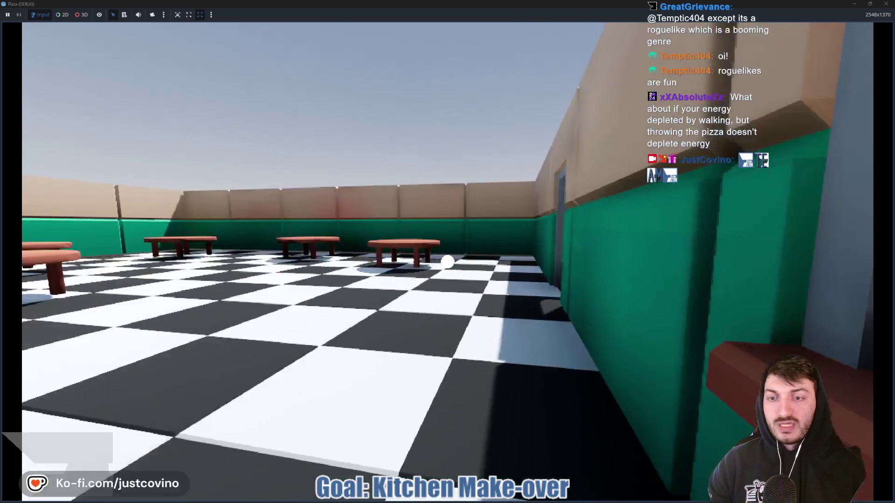
# Walk among the tables to the serving counter, then stop the game with F8.
pyautogui.press('w')
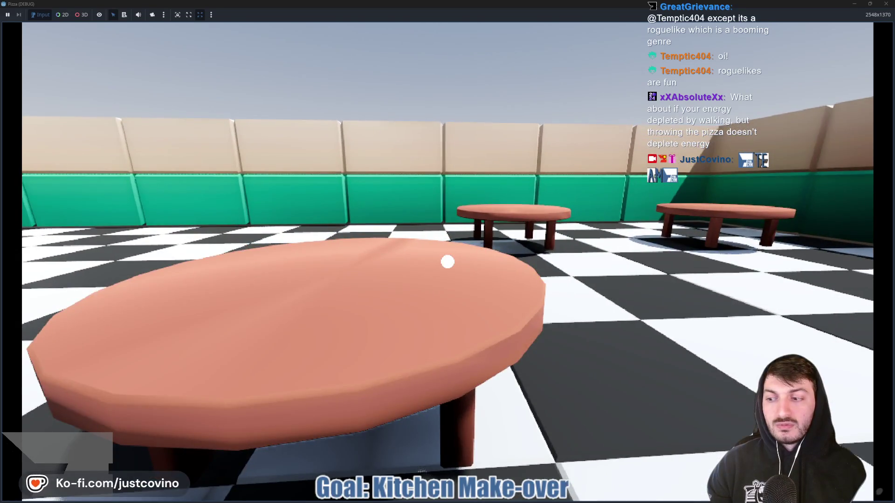
pyautogui.press('s')
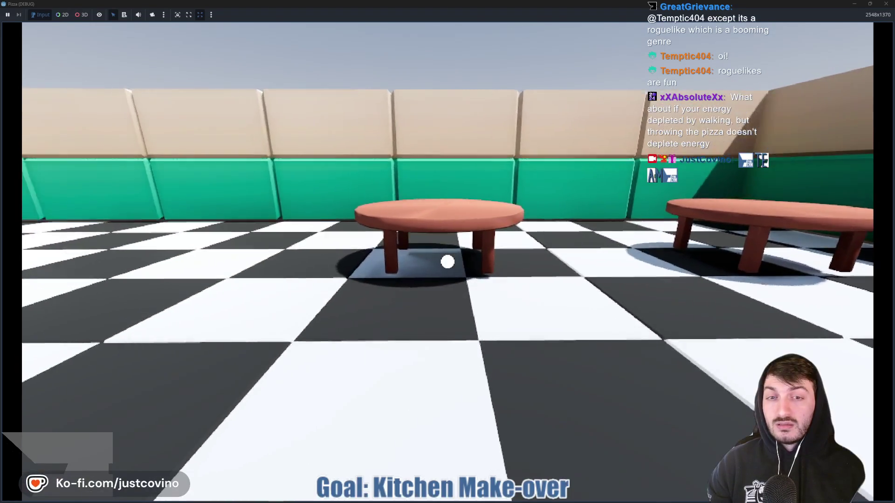
pyautogui.press('w')
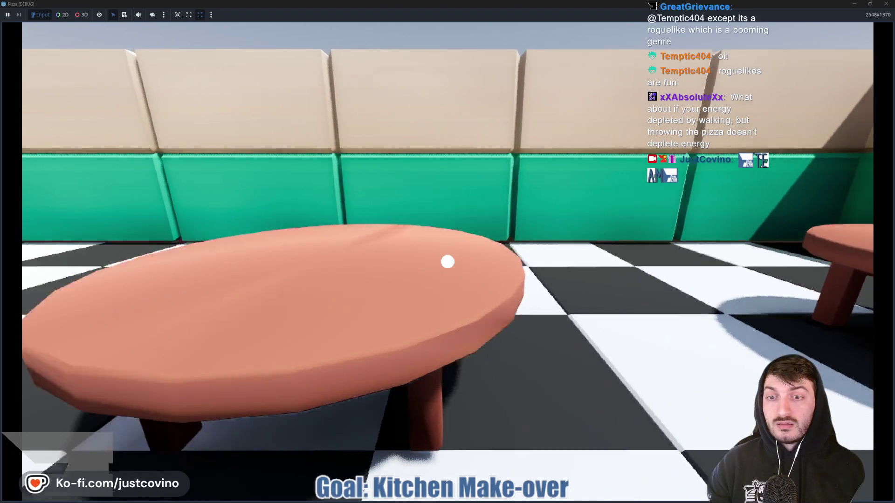
pyautogui.press('s')
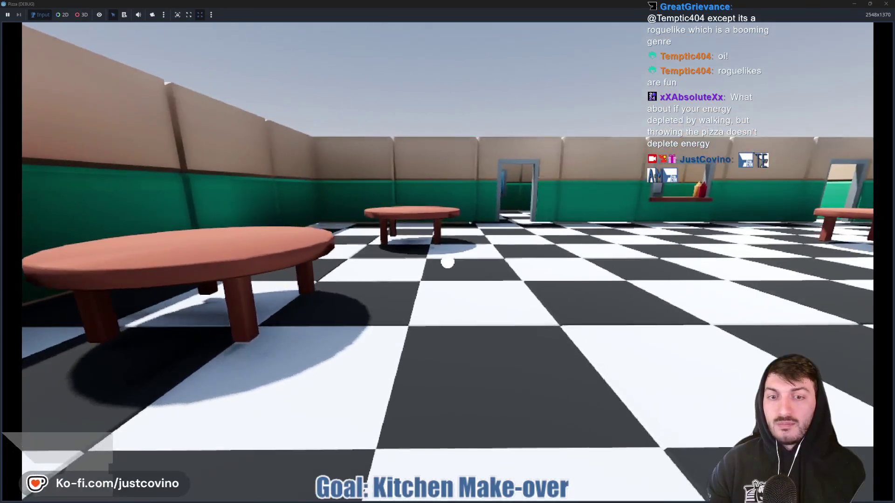
pyautogui.press('w')
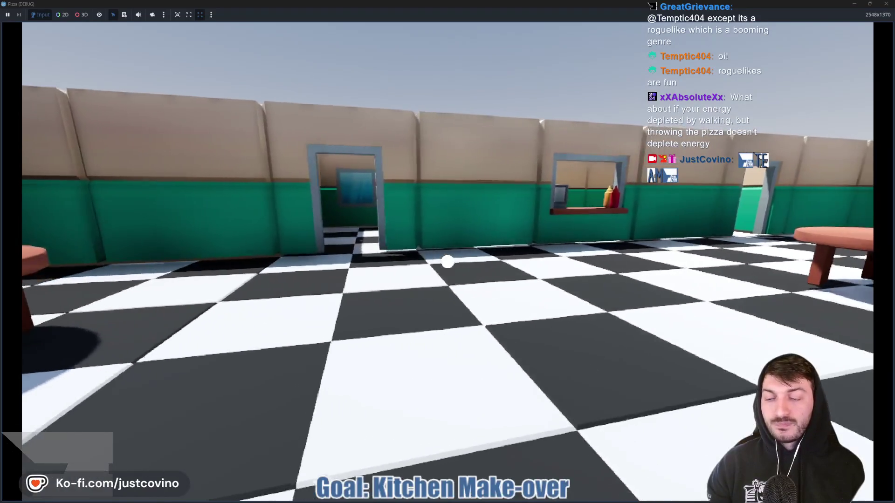
pyautogui.press('w')
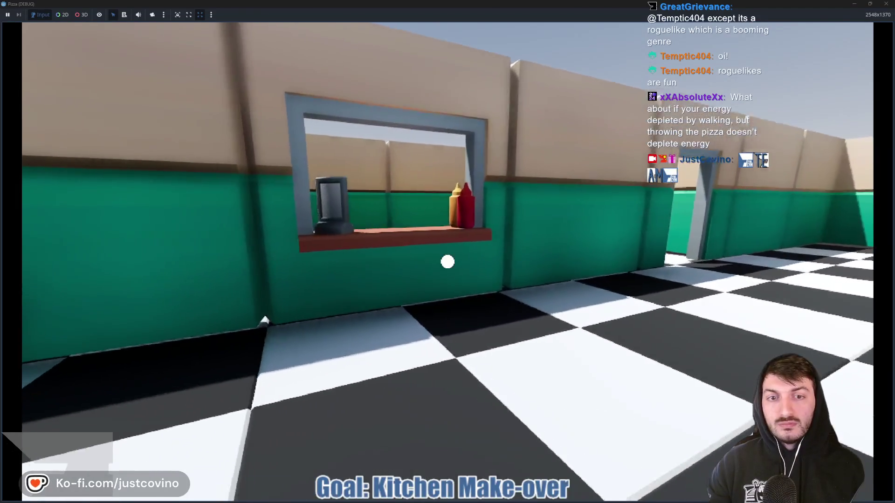
pyautogui.press('w')
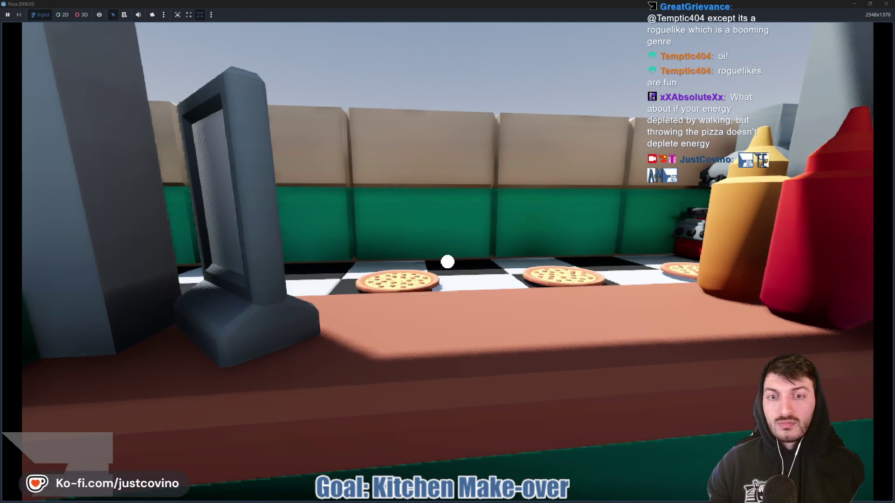
pyautogui.press('w')
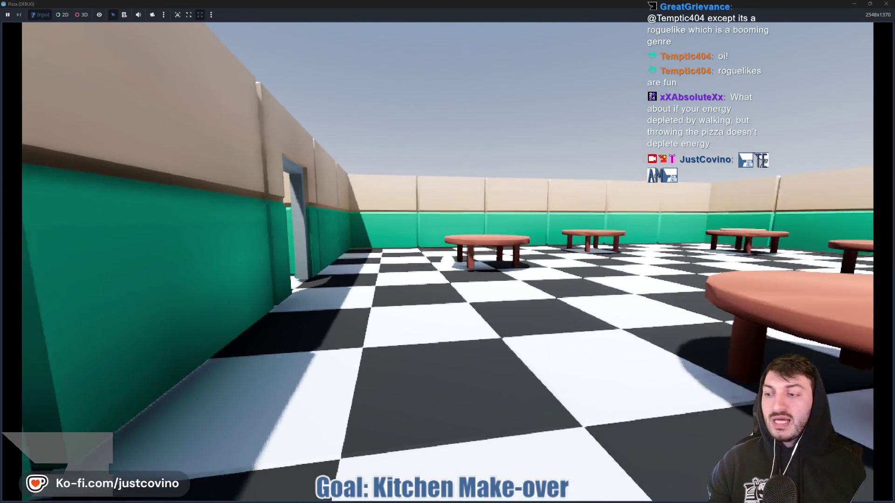
pyautogui.press('F8')
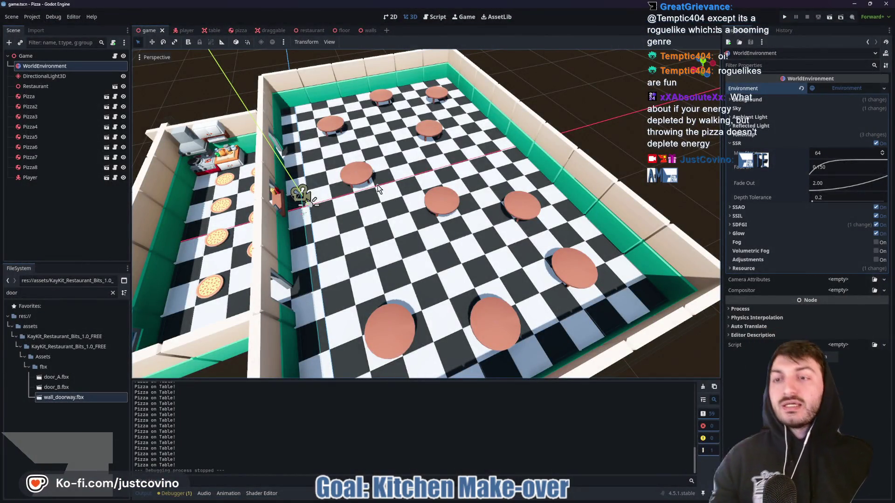
# Select the restaurant scene tab, then add a new empty scene tab.
pyautogui.click(311, 31)
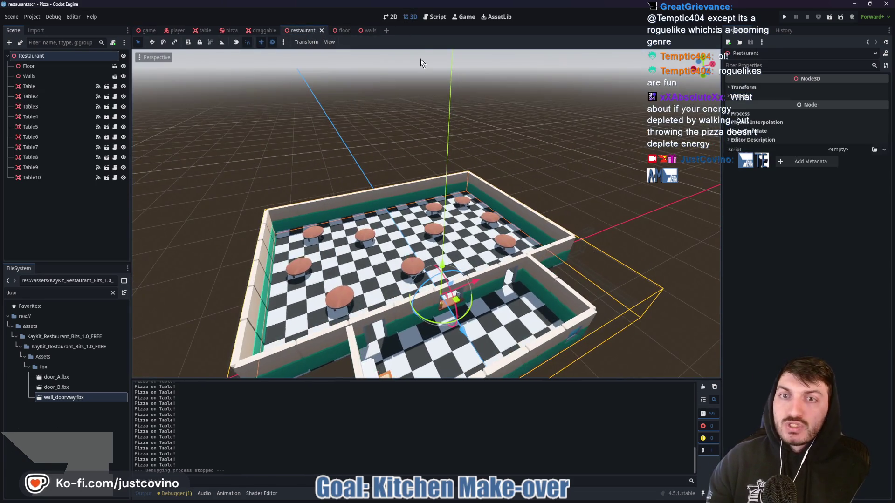
pyautogui.click(387, 30)
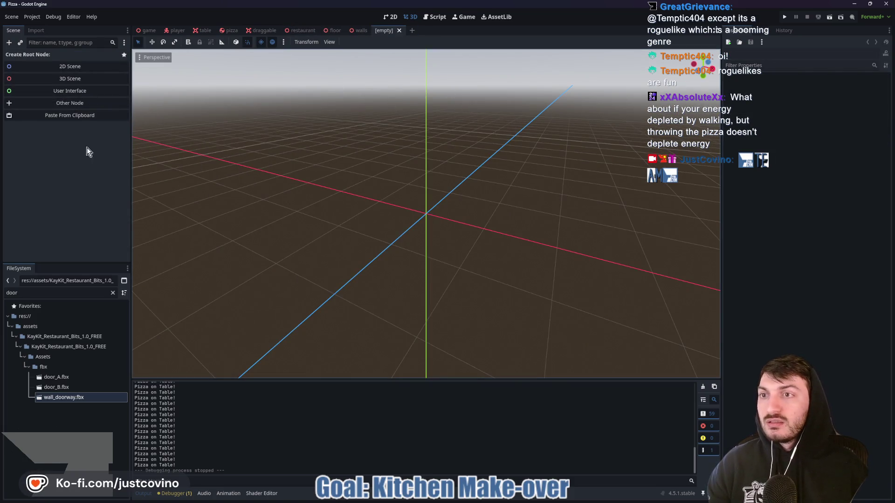
# Create a 3D Scene root node and rename it RestaurantV2.
pyautogui.click(113, 292)
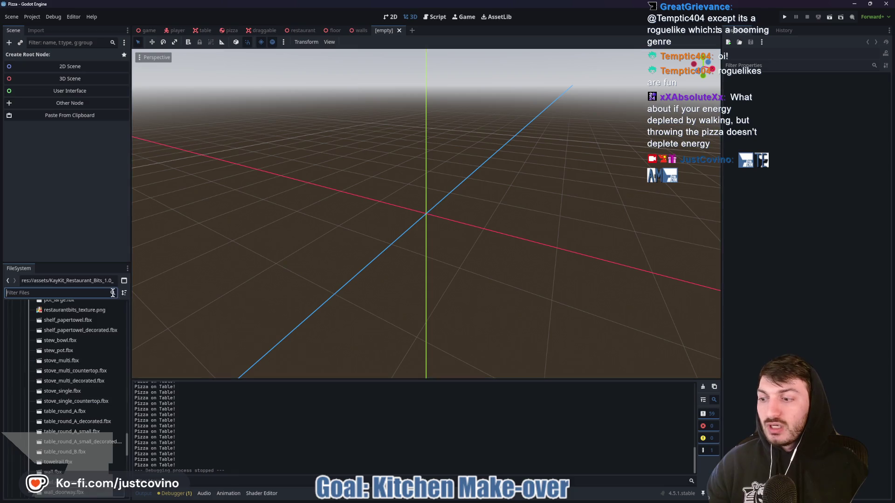
pyautogui.click(71, 79)
pyautogui.doubleClick(65, 56)
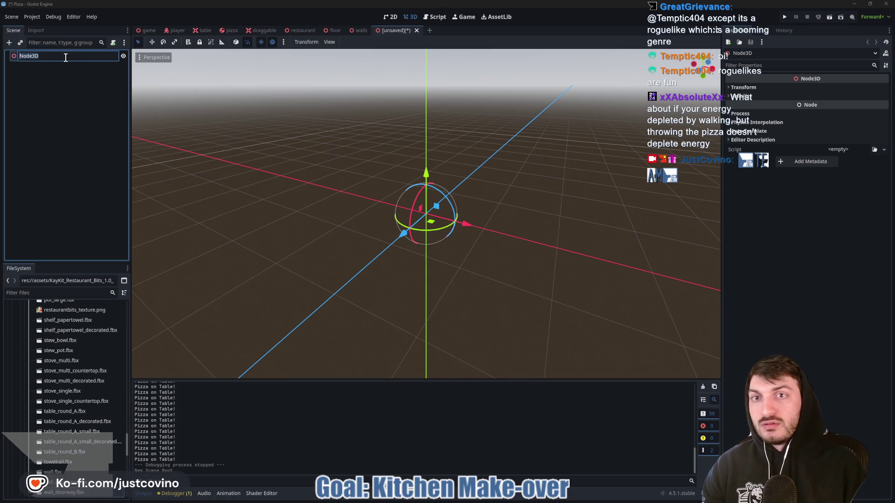
pyautogui.write('Res')
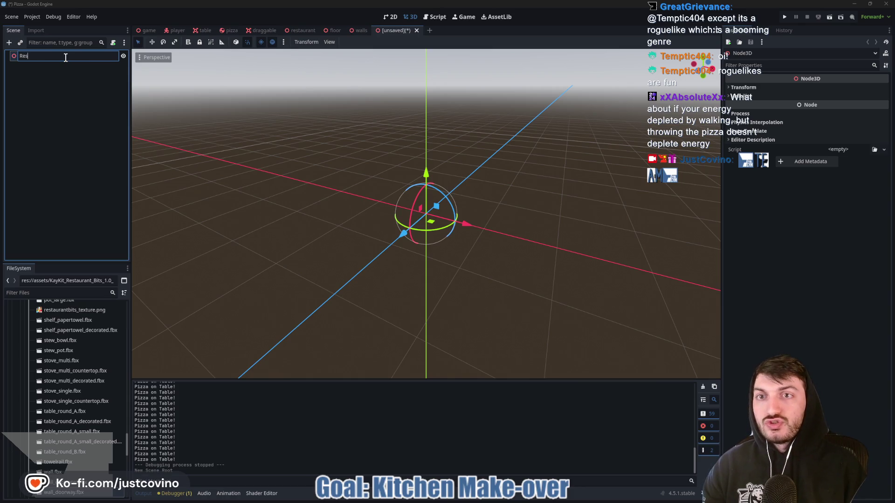
pyautogui.write('taurantV2')
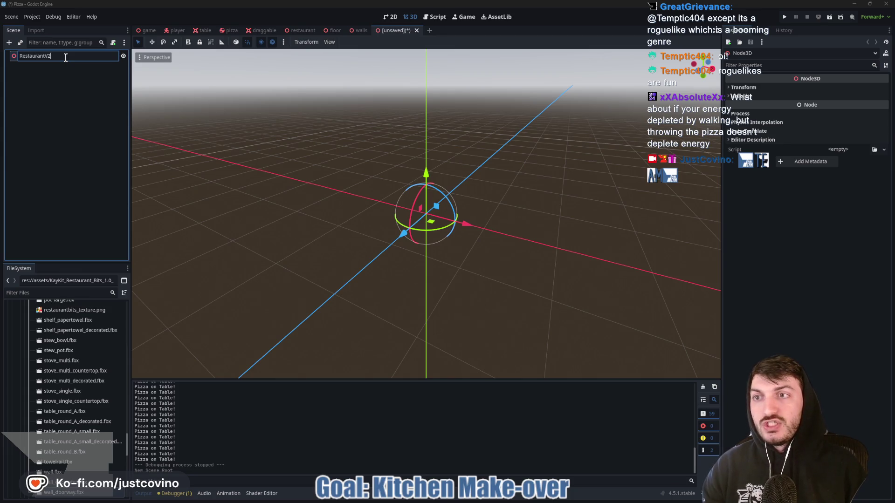
pyautogui.press('Return')
# Add a GridMap child node under the root via Ctrl+A search.
pyautogui.hotkey('ctrl', 'a')
pyautogui.write('gridmap')
pyautogui.press('Return')
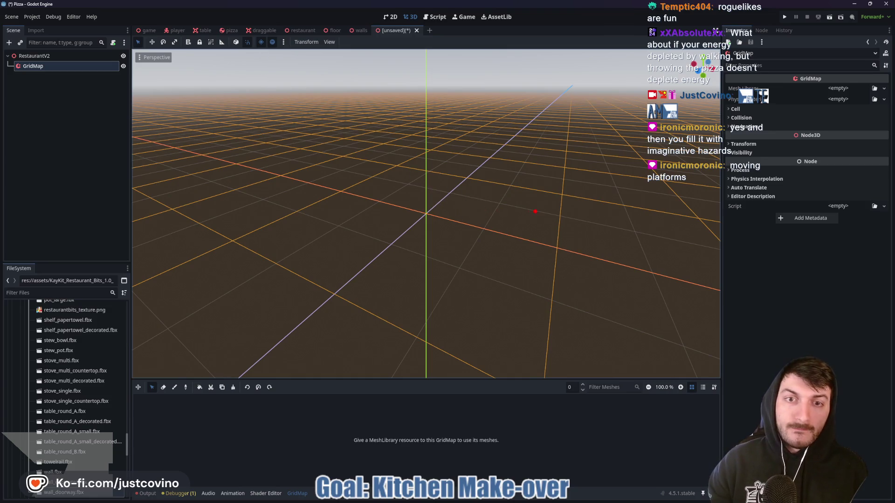
# Sketch and clear a figure-on-platform annotation, then tilt the view down onto the grid.
pyautogui.moveTo(522, 181)
pyautogui.mouseDown()
pyautogui.moveTo(531, 205)
pyautogui.moveTo(473, 264)
pyautogui.mouseUp()
pyautogui.moveTo(484, 227); pyautogui.dragTo(515, 231)
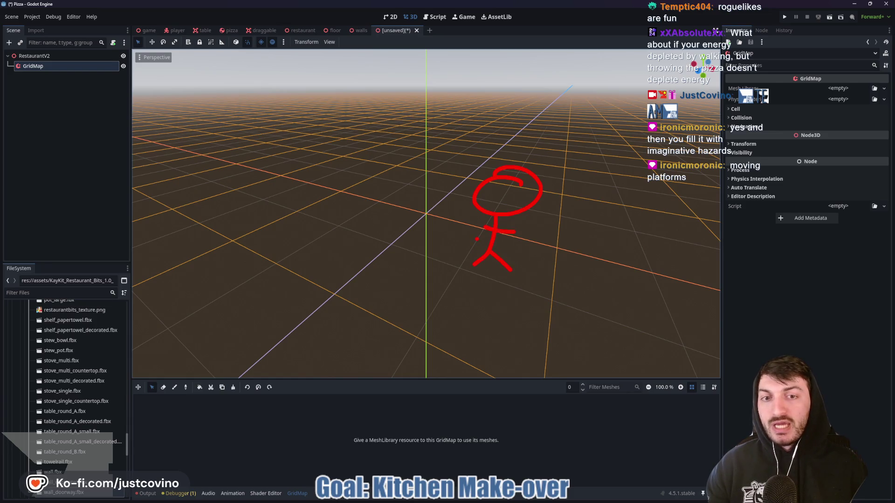
pyautogui.moveTo(375, 156); pyautogui.dragTo(539, 181)
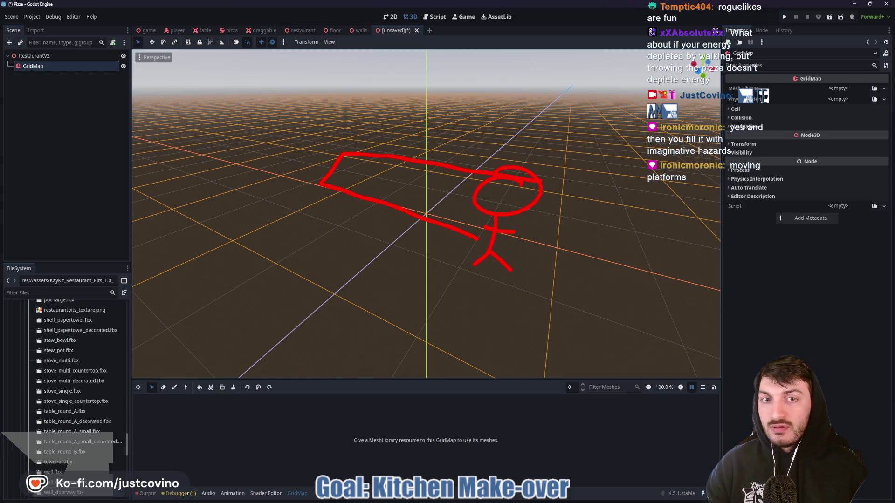
pyautogui.moveTo(515, 272)
pyautogui.mouseDown()
pyautogui.moveTo(410, 254)
pyautogui.moveTo(319, 195)
pyautogui.moveTo(337, 154)
pyautogui.moveTo(483, 177)
pyautogui.moveTo(527, 237)
pyautogui.moveTo(359, 219)
pyautogui.mouseUp()
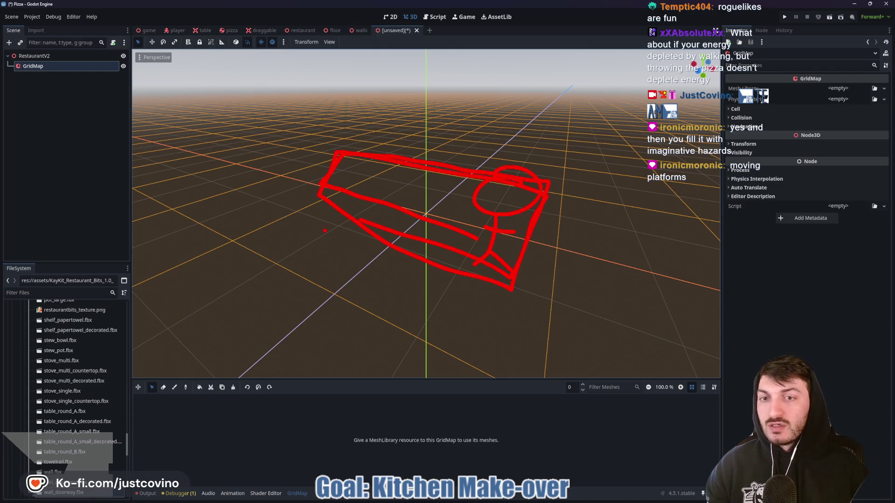
pyautogui.press('Escape')
pyautogui.scroll(3, 427, 189)
pyautogui.moveTo(435, 189)
pyautogui.mouseDown()
pyautogui.moveTo(470, 233)
pyautogui.moveTo(466, 227)
pyautogui.mouseUp()
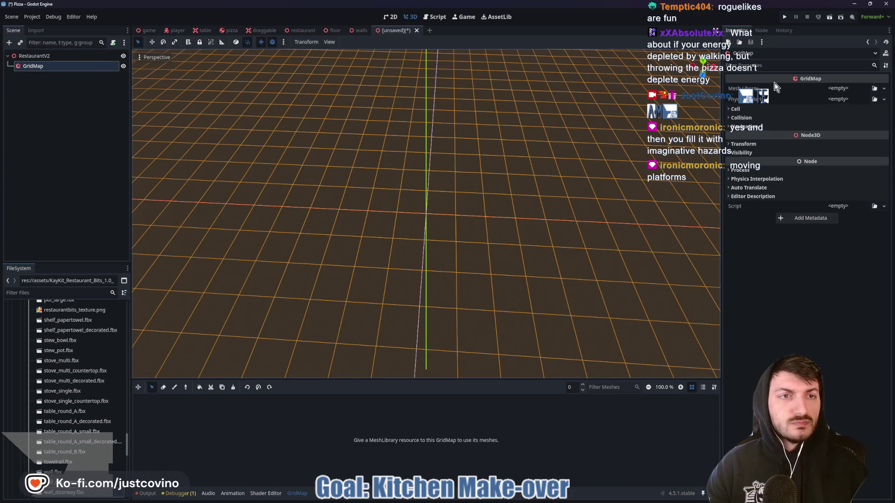
# Assign a New MeshLibrary to the GridMap, inspect it, and close the unsaved scene tab.
pyautogui.click(841, 88)
pyautogui.click(880, 109)
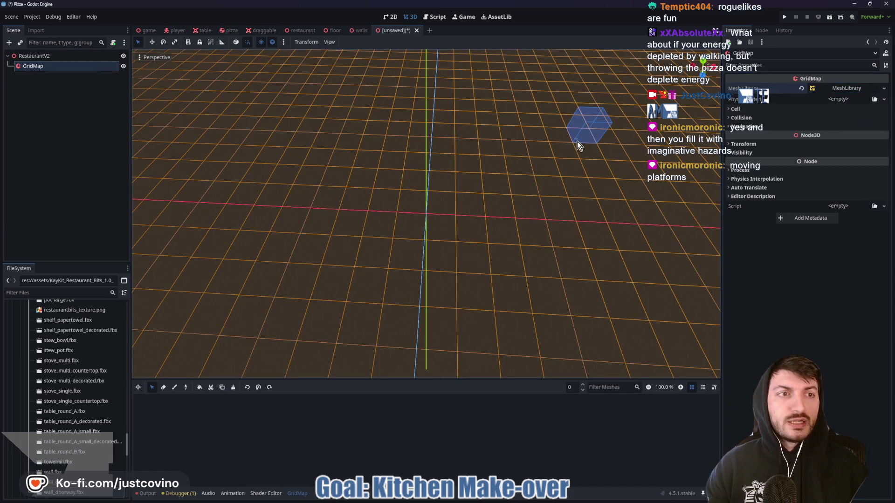
pyautogui.click(846, 88)
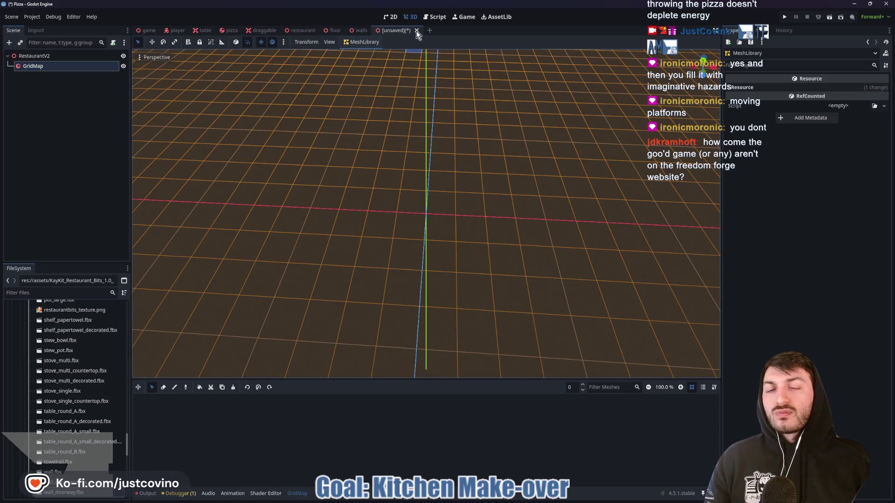
pyautogui.click(417, 31)
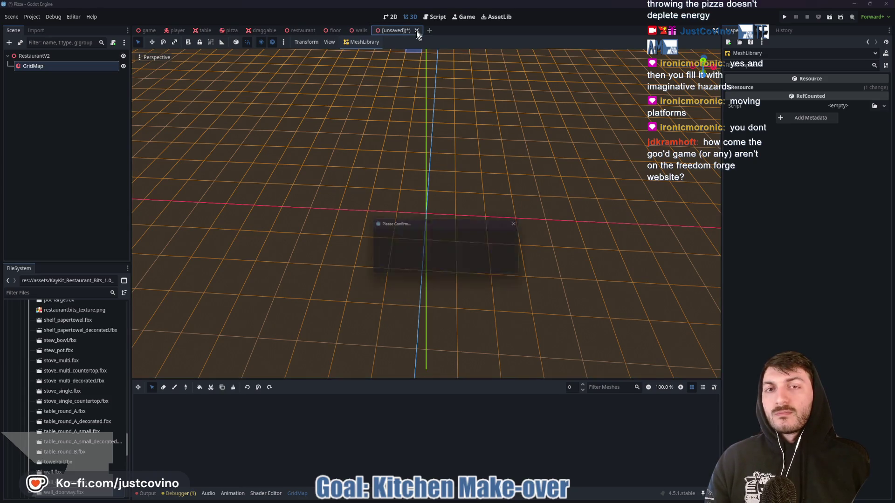
# Discard RestaurantV2 with Don't Save, briefly view the restaurant, then switch to the player scene.
pyautogui.click(488, 270)
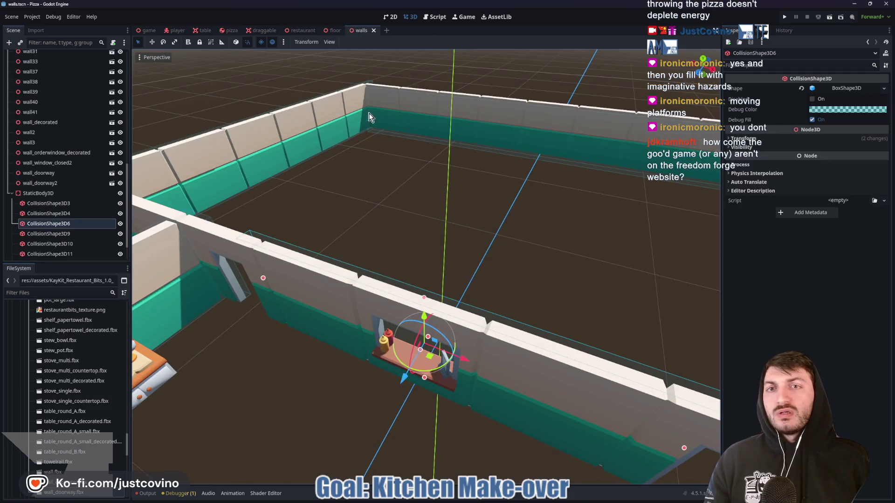
pyautogui.click(302, 30)
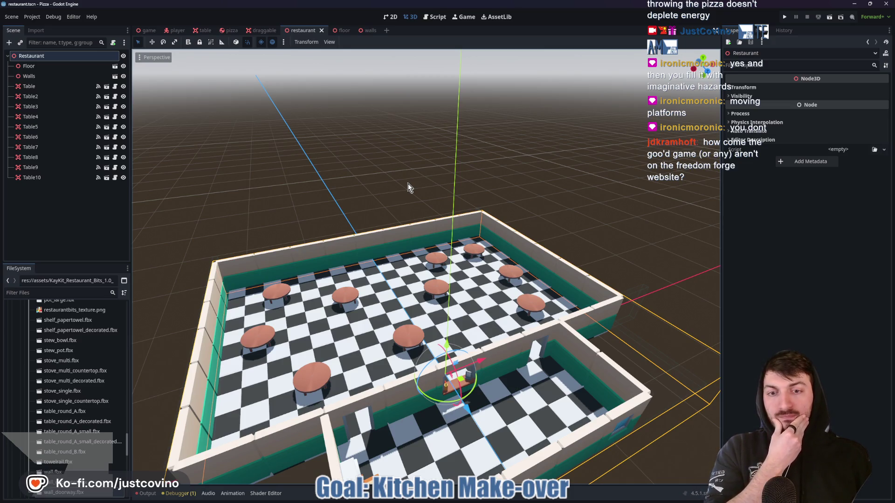
pyautogui.moveTo(409, 187); pyautogui.dragTo(404, 199)
pyautogui.click(176, 31)
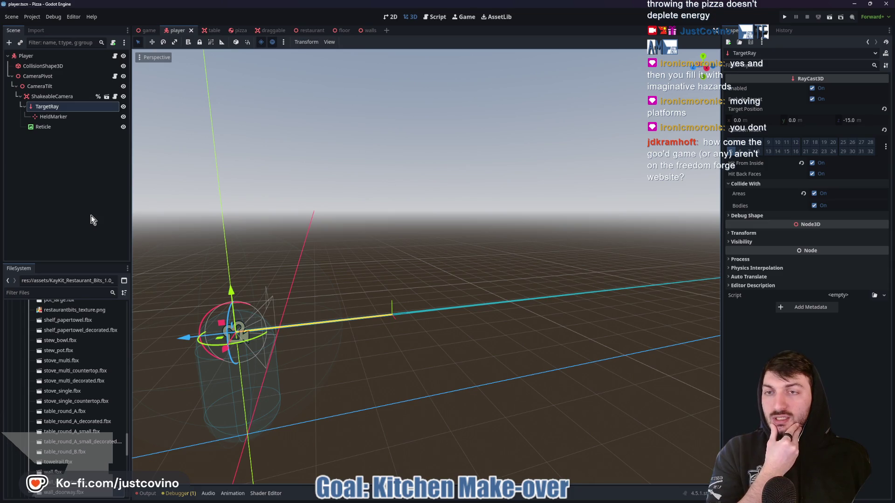
# Collapse the tools, KayKit_Restaurant_Bits_1.0_FREE and assets folders, then open player.gd in the Script editor.
pyautogui.scroll(-10, 79, 372)
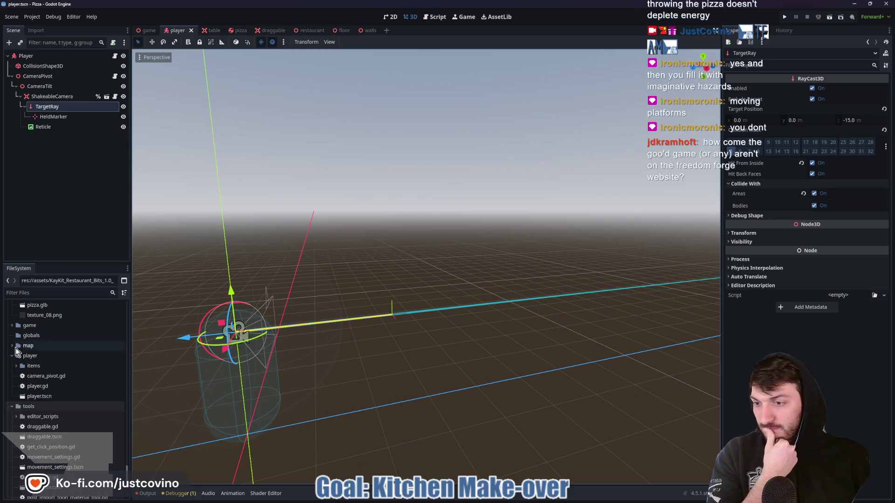
pyautogui.click(11, 406)
pyautogui.scroll(5, 55, 390)
pyautogui.scroll(15, 56, 390)
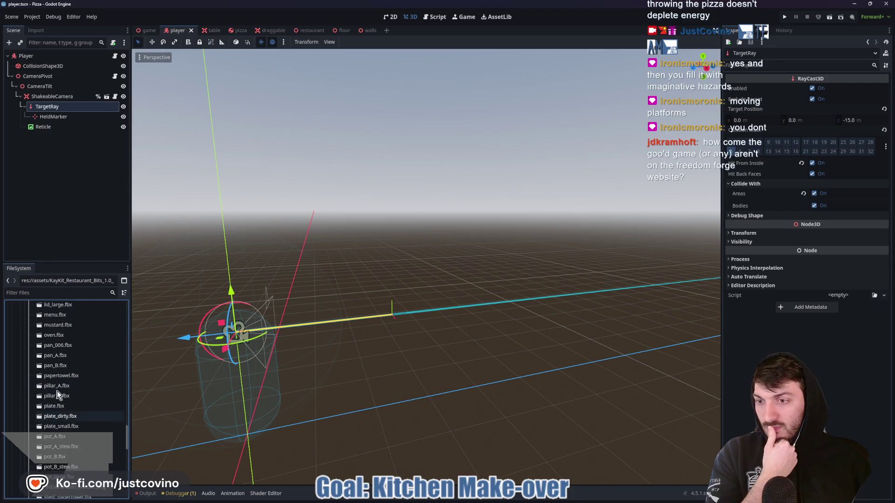
pyautogui.scroll(10, 60, 393)
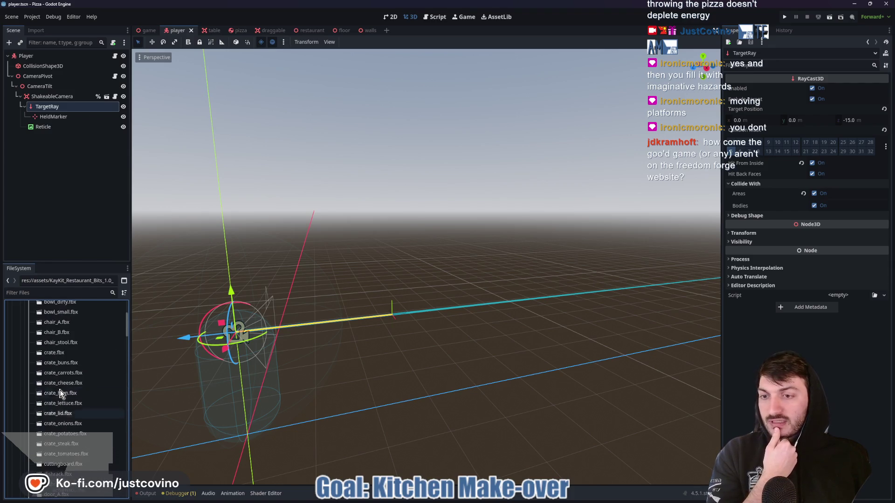
pyautogui.click(16, 357)
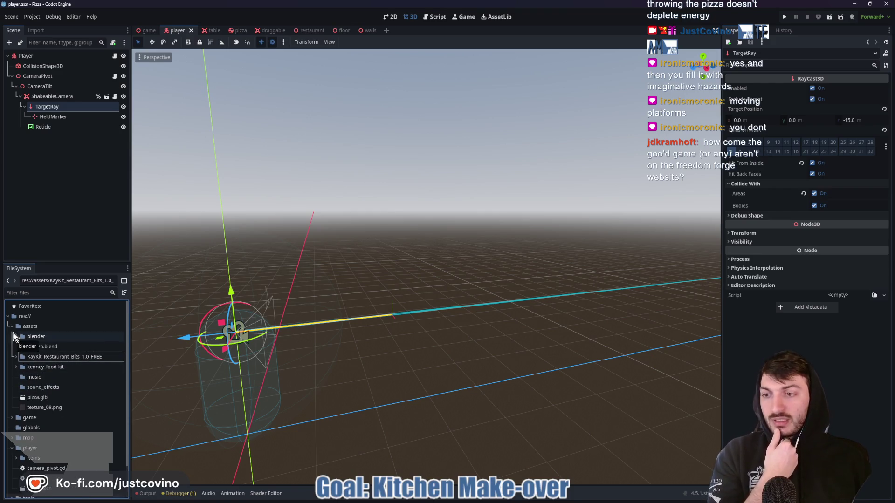
pyautogui.click(12, 328)
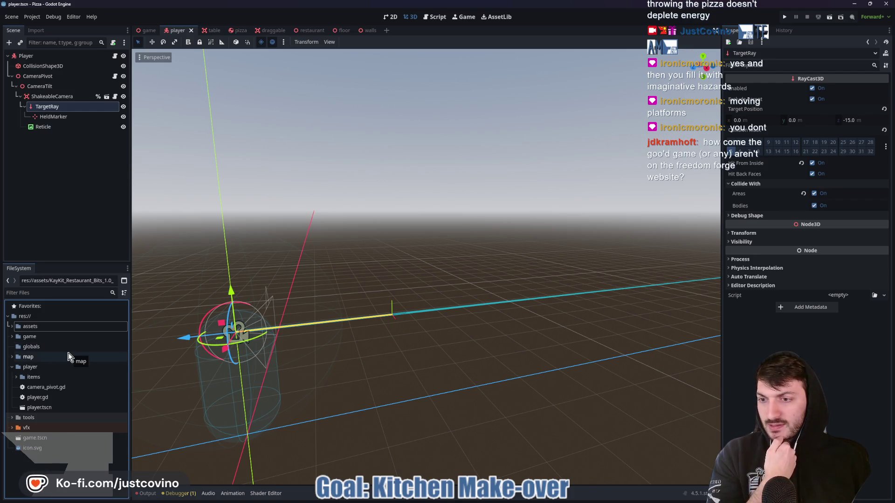
pyautogui.hotkey('ctrl', 'F3')
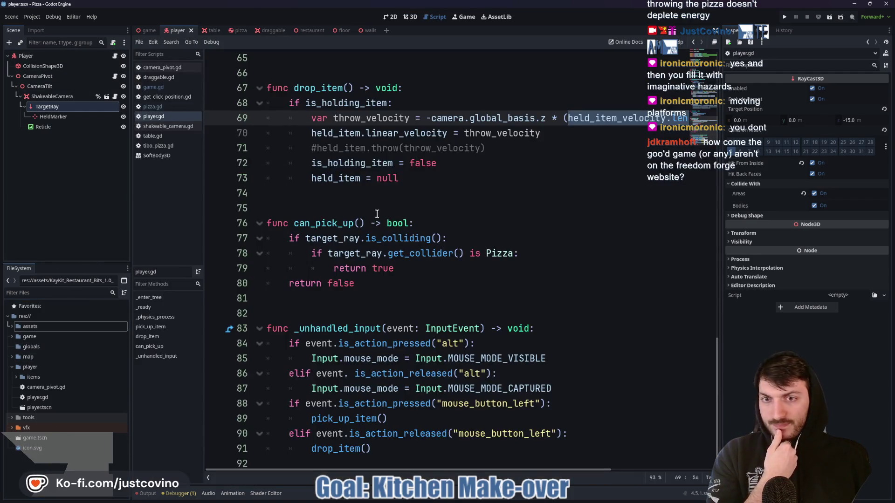
# Select the whole player.gd script and comment out every line.
pyautogui.scroll(-1, 377, 214)
pyautogui.scroll(19, 427, 312)
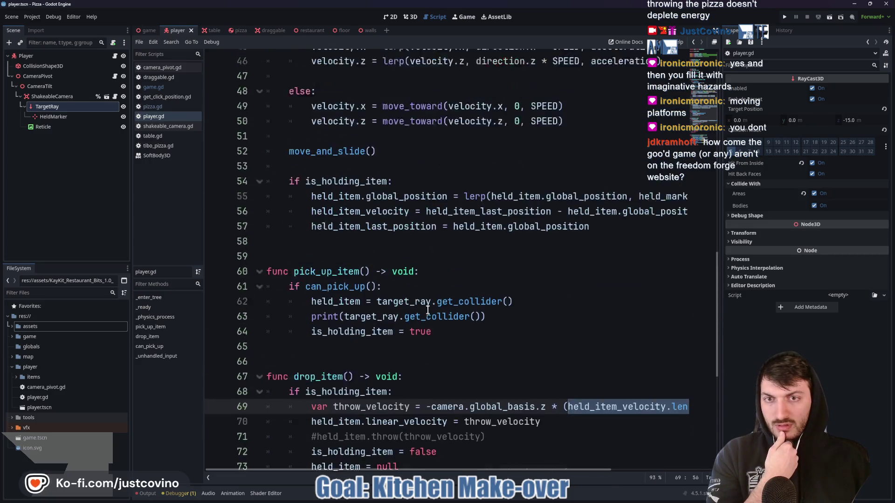
pyautogui.scroll(3, 429, 311)
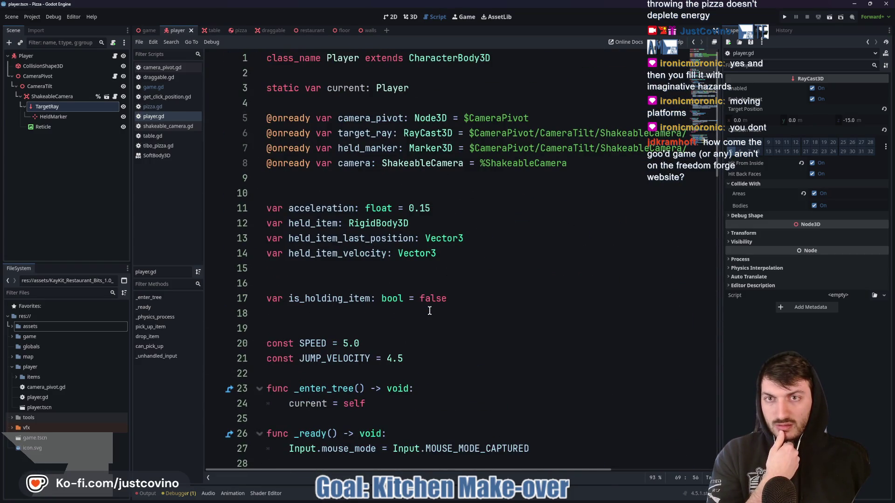
pyautogui.scroll(-7, 429, 311)
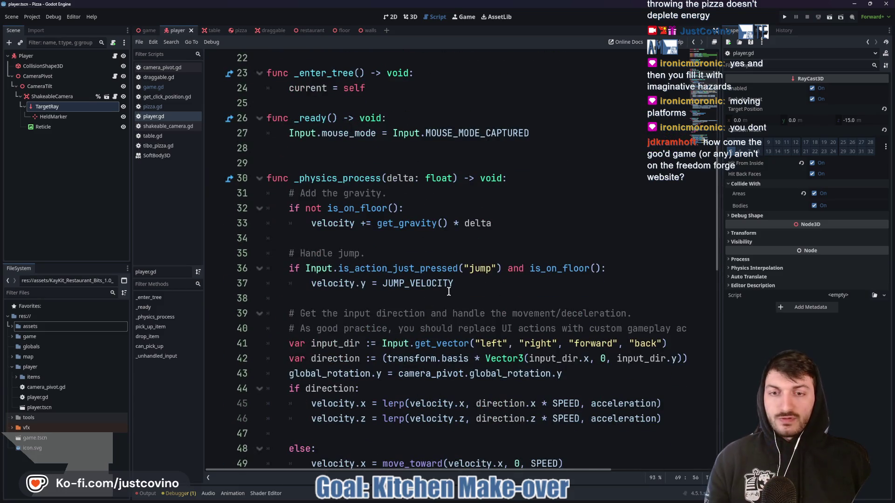
pyautogui.click(453, 299)
pyautogui.hotkey('ctrl', 'a')
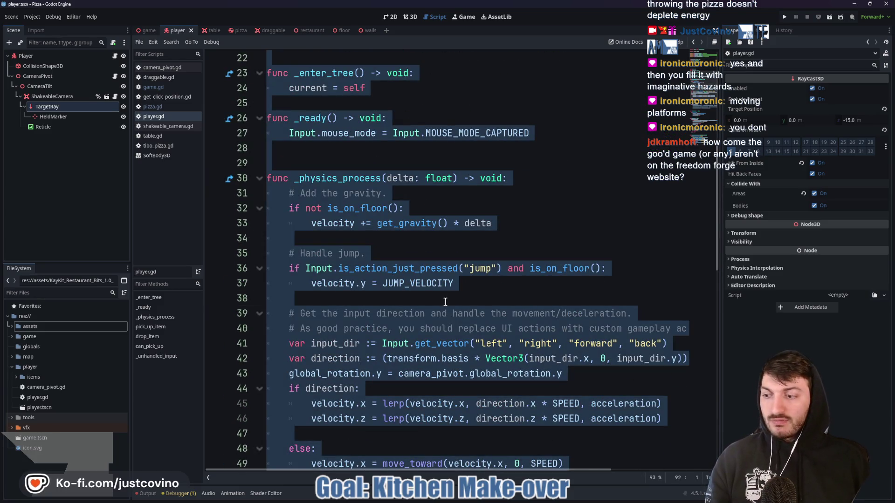
pyautogui.hotkey('ctrl', 'k')
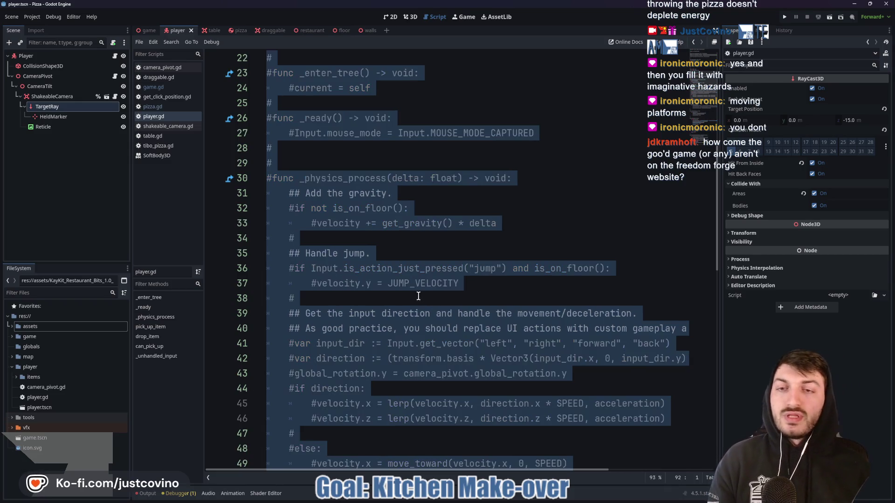
# Add an '##OLD VERSION 1st Person' comment line above the old code.
pyautogui.scroll(5, 423, 297)
pyautogui.scroll(2, 423, 297)
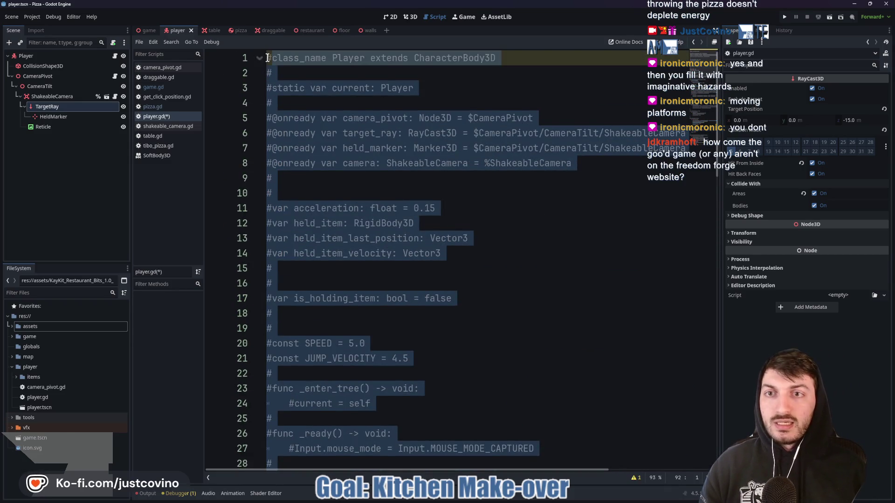
pyautogui.click(267, 58)
pyautogui.press('Return')
pyautogui.press('Return')
pyautogui.press('Return')
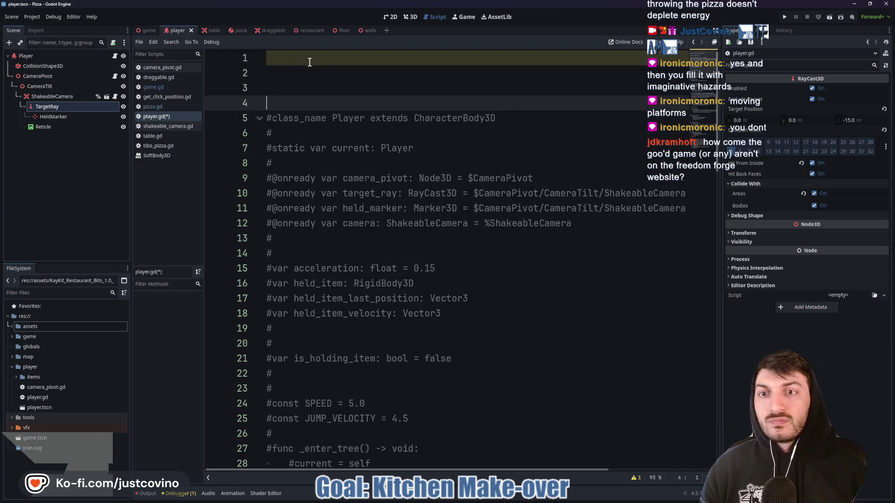
pyautogui.write('##OLD VERSION')
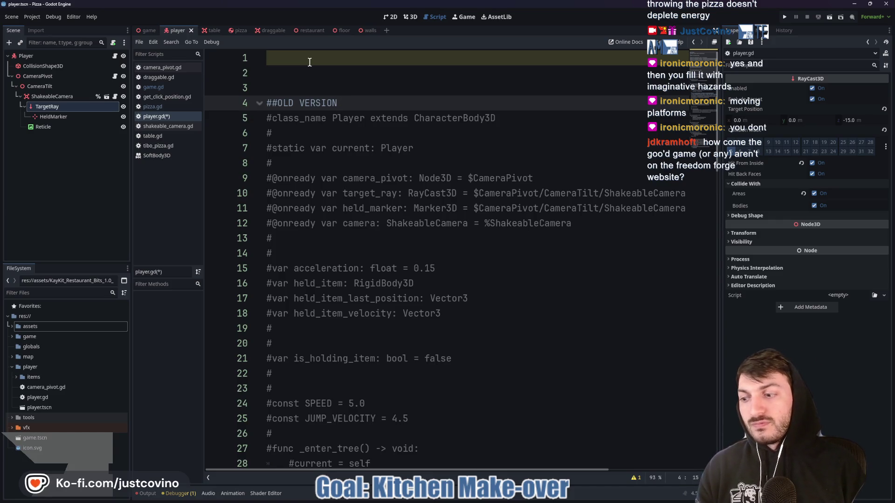
pyautogui.write('st Person')
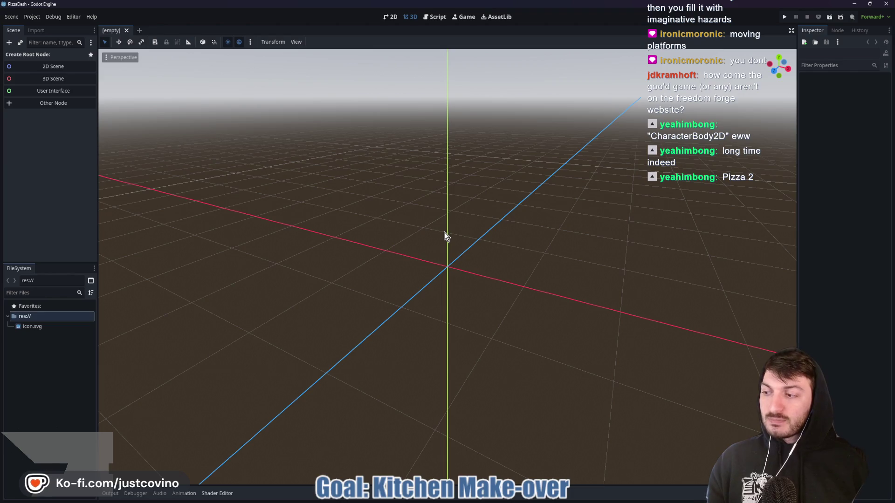
# Copy the tools folder from the Desktop's godottools project in File Explorer.
pyautogui.moveTo(516, 499)
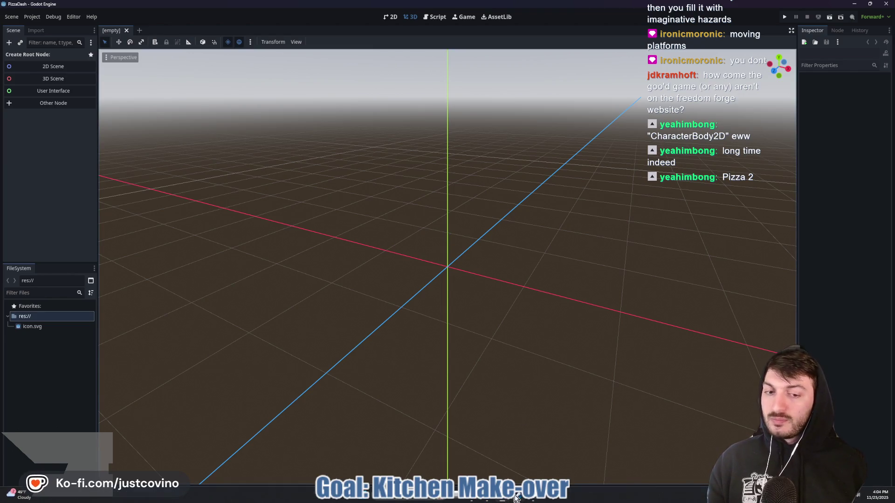
pyautogui.click(476, 500)
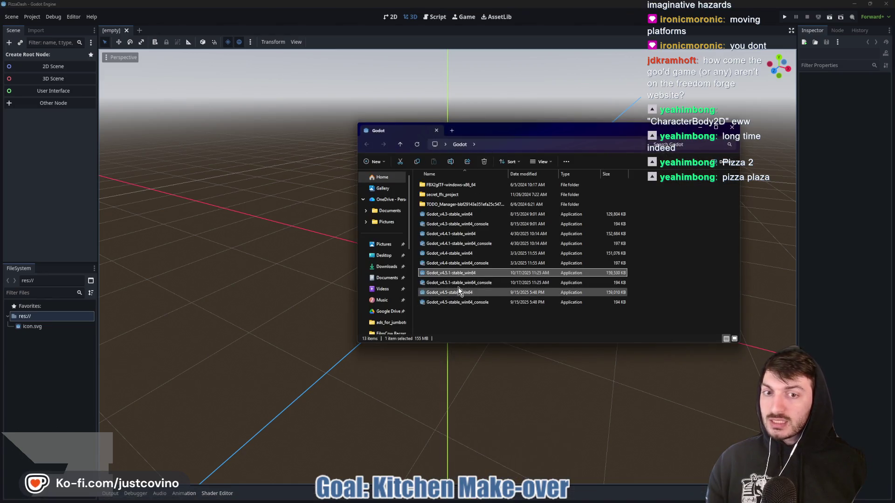
pyautogui.click(391, 255)
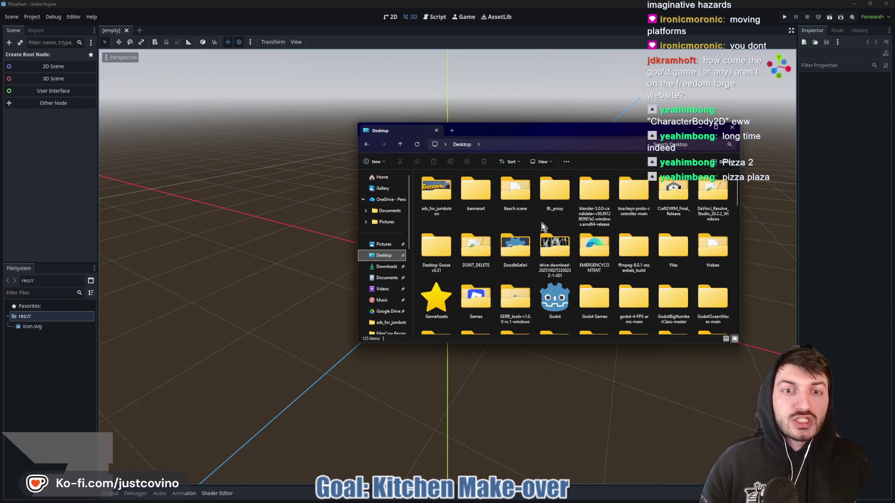
pyautogui.scroll(-2, 652, 210)
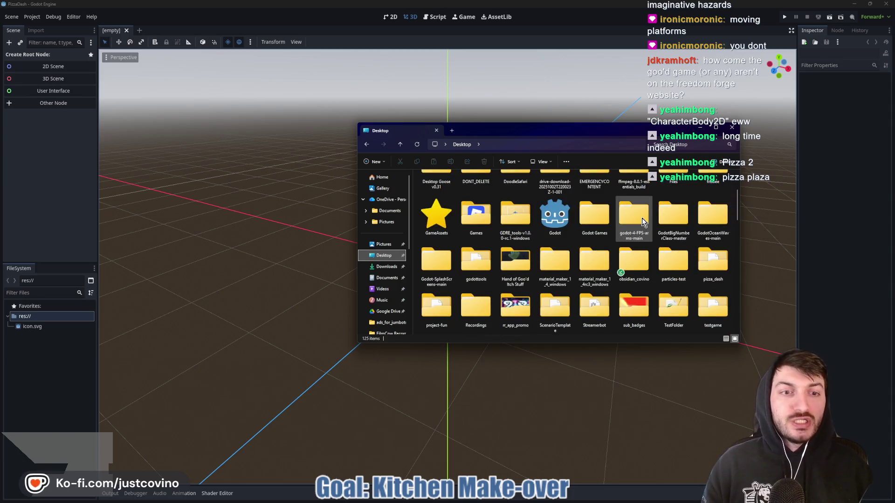
pyautogui.doubleClick(469, 266)
pyautogui.click(442, 213)
pyautogui.hotkey('ctrl', 'c')
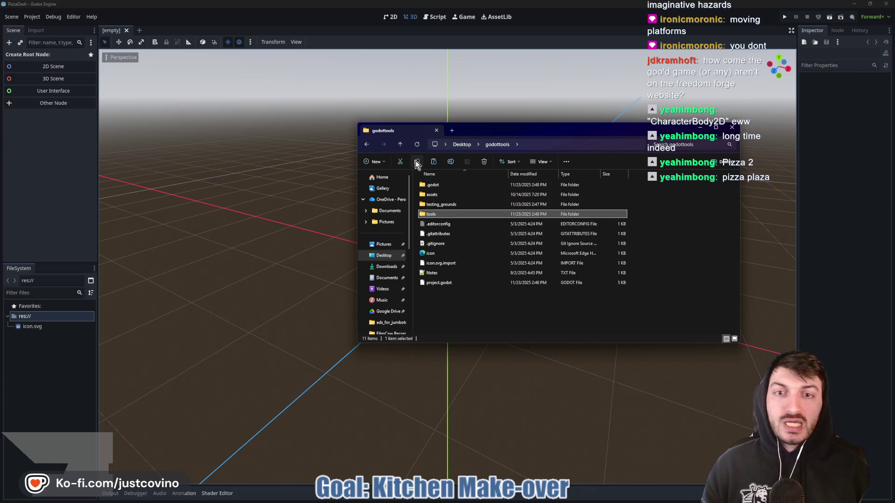
# Open the Desktop's pizza_dash project folder, then return to the Godot editor.
pyautogui.click(384, 255)
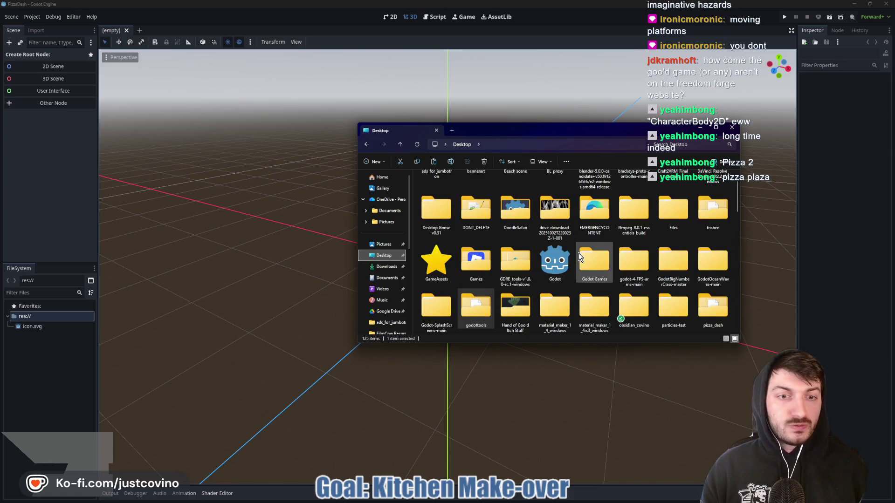
pyautogui.scroll(-5, 578, 253)
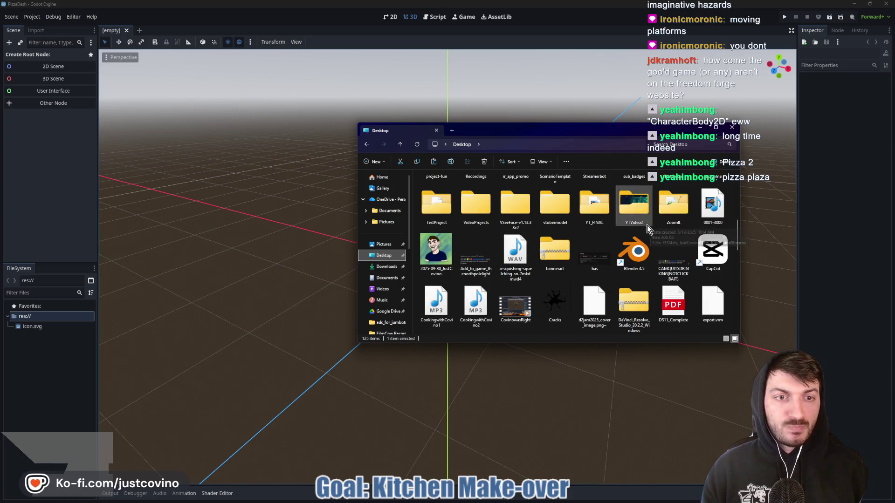
pyautogui.scroll(2, 648, 233)
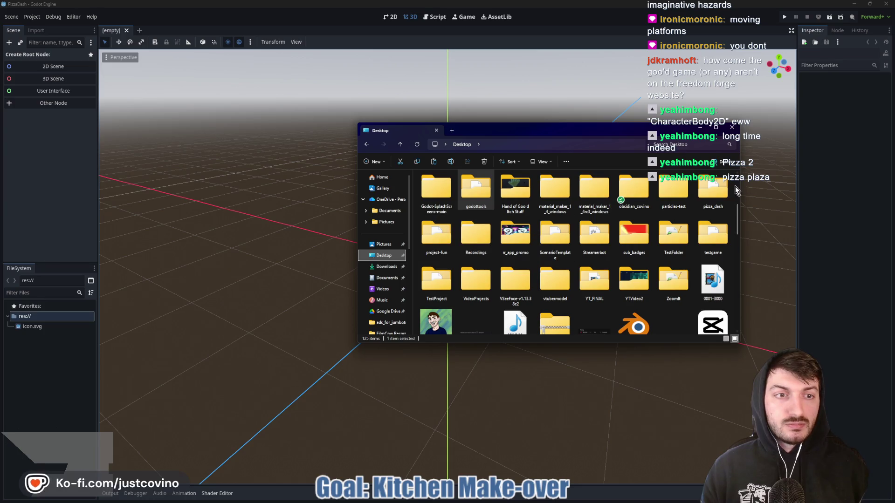
pyautogui.doubleClick(715, 189)
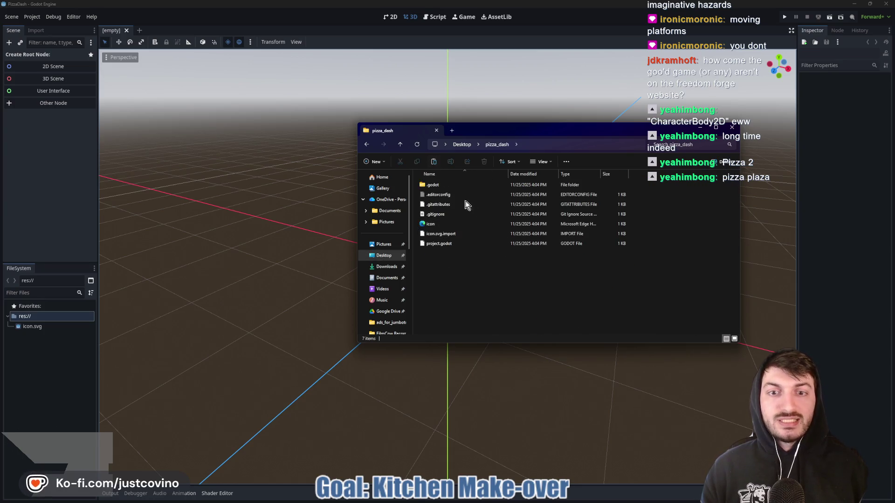
pyautogui.click(244, 237)
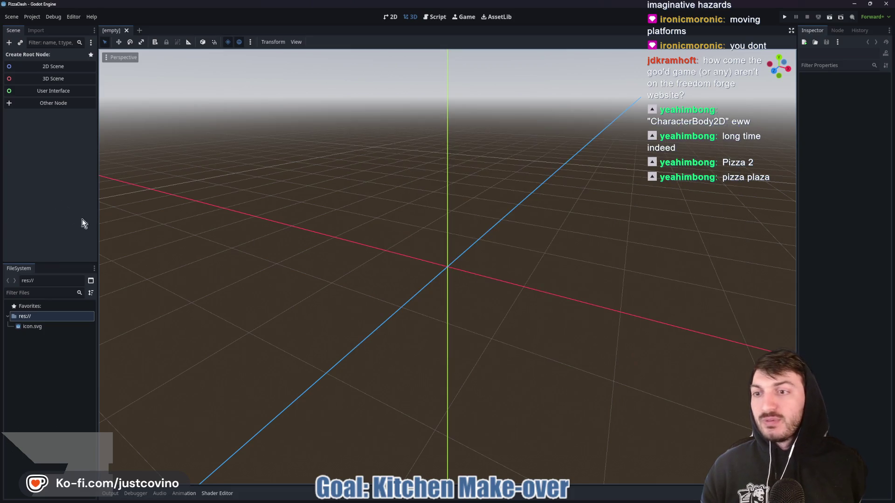
# Run the Start New Project editor script to scaffold the project folders.
pyautogui.click(17, 323)
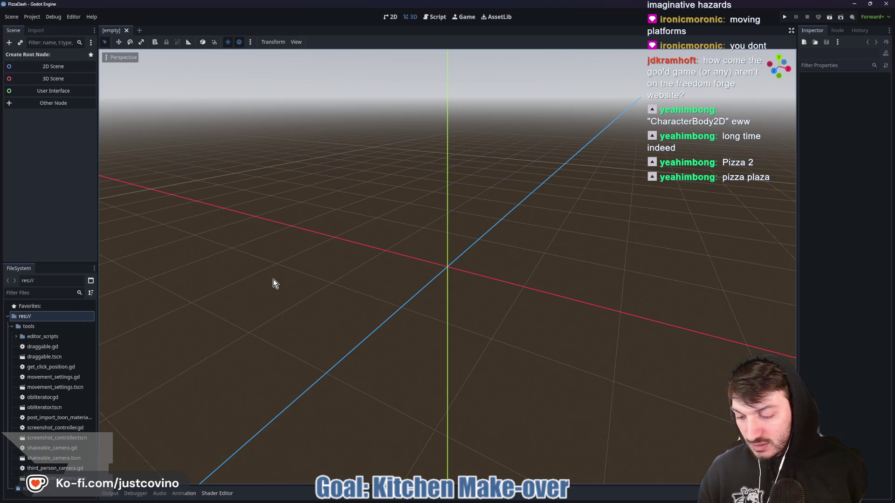
pyautogui.hotkey('ctrl', 'shift', 'p')
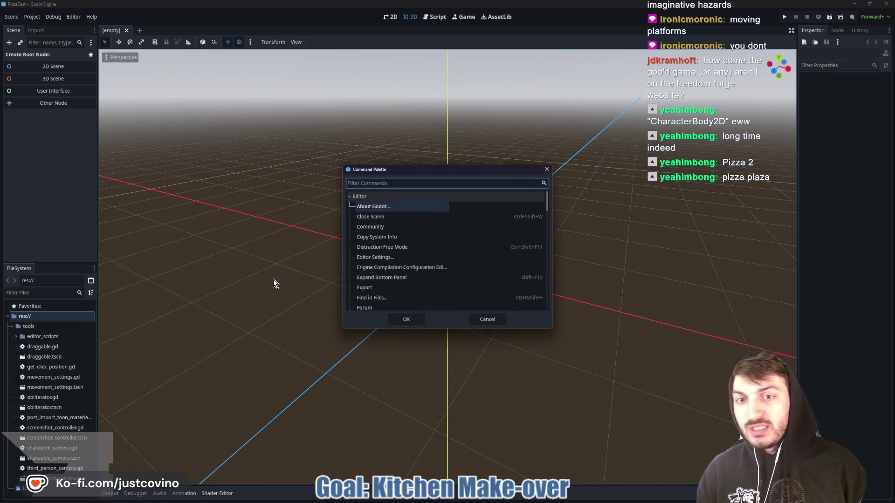
pyautogui.write('new')
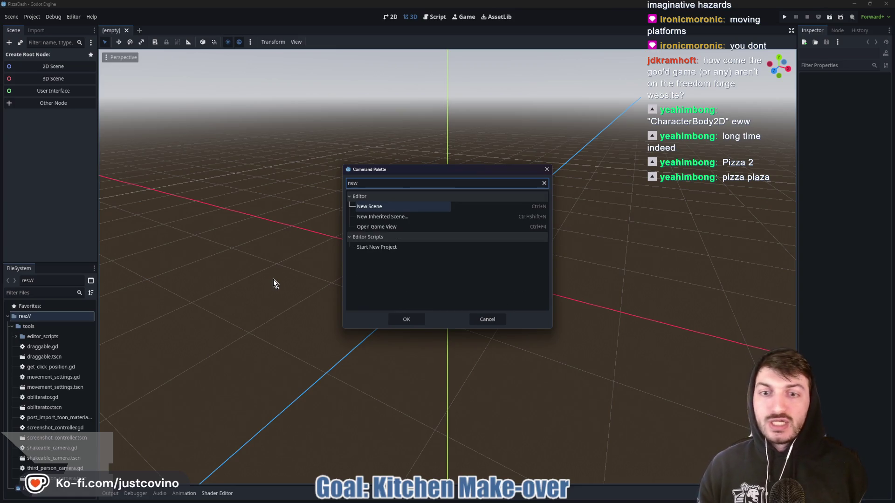
pyautogui.click(392, 248)
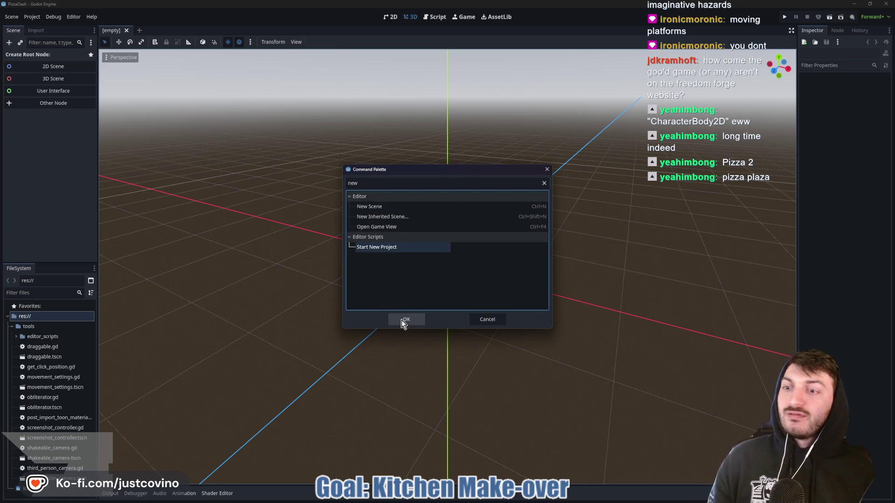
pyautogui.click(403, 322)
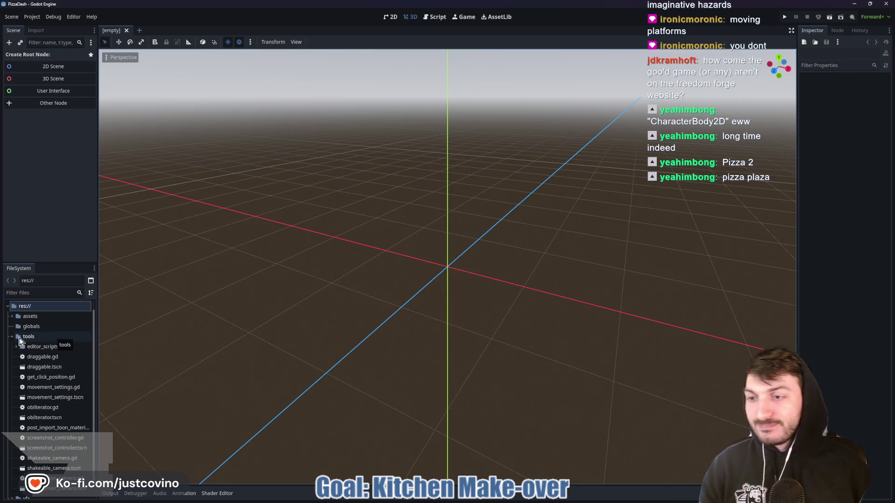
# Expand the assets folder to show blender, music and sound_effects.
pyautogui.rightClick(27, 337)
pyautogui.moveTo(69, 387)
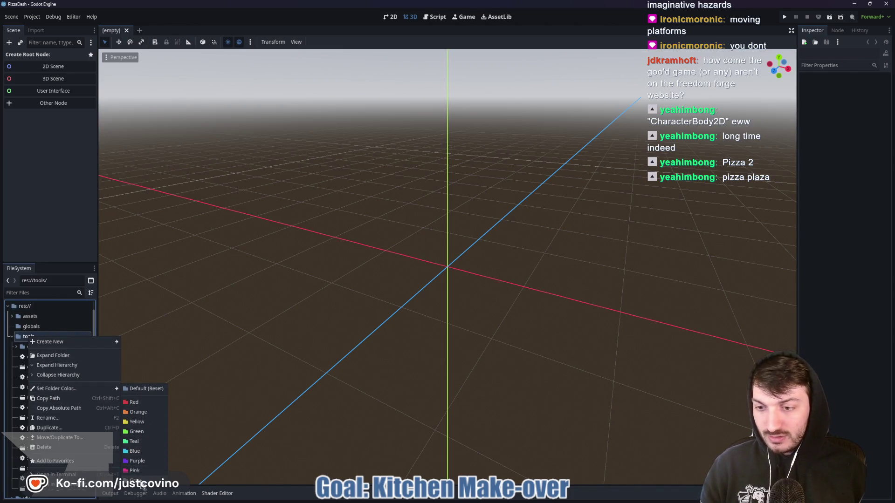
pyautogui.click(141, 480)
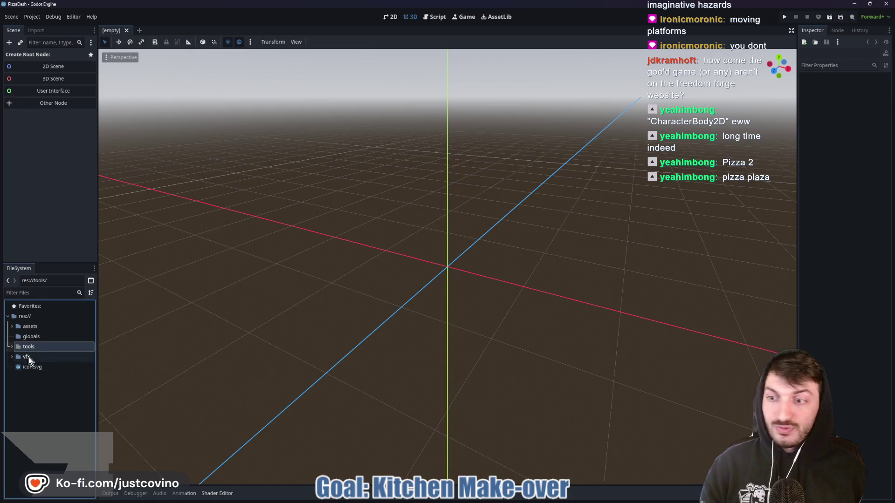
pyautogui.click(14, 327)
pyautogui.click(12, 327)
pyautogui.click(12, 327)
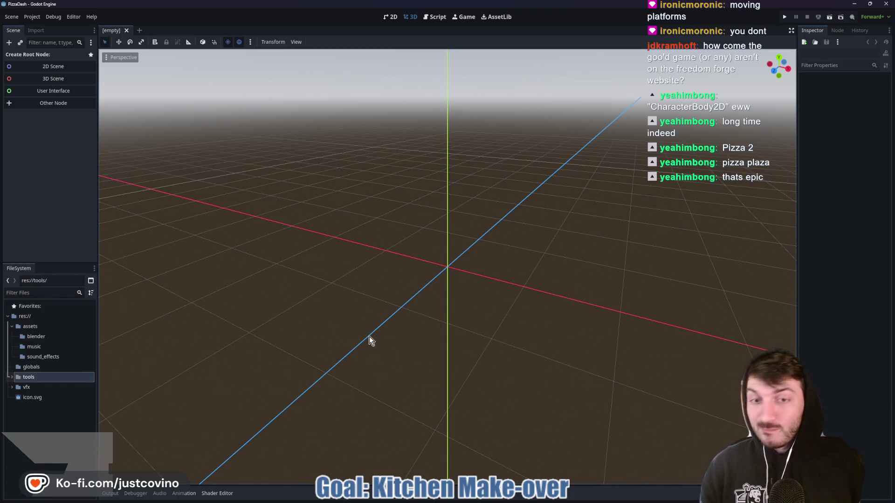
# Open the Desktop in a second Explorer window on the left and enter GameAssets.
pyautogui.moveTo(534, 500)
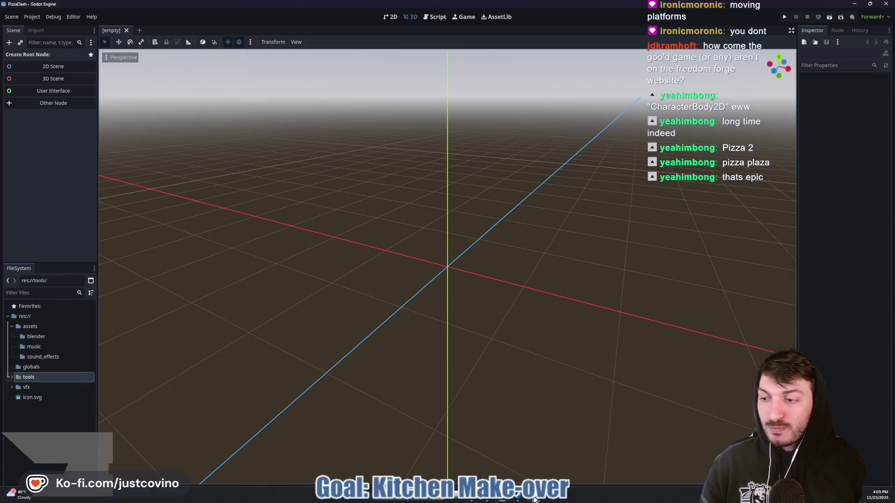
pyautogui.click(478, 498)
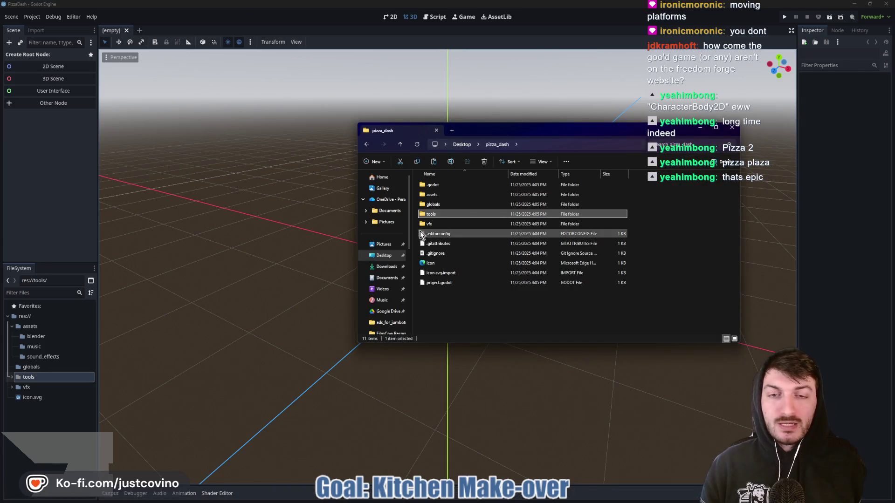
pyautogui.click(385, 255)
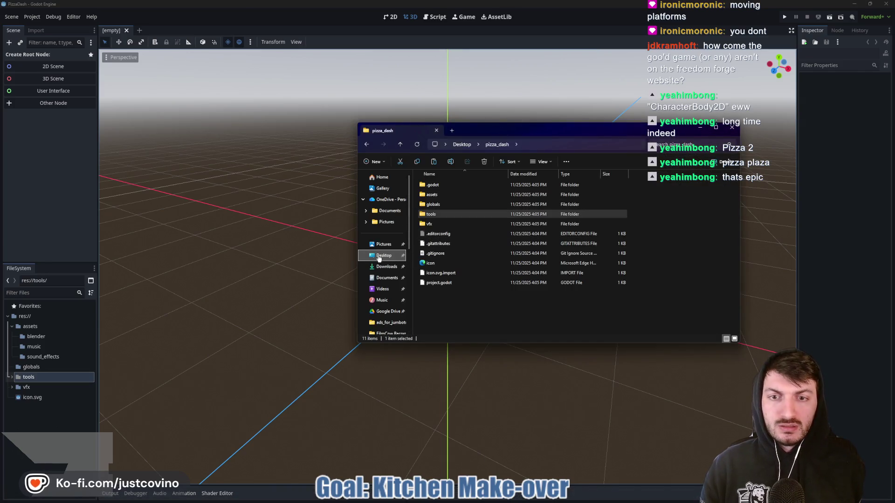
pyautogui.rightClick(378, 256)
pyautogui.click(426, 294)
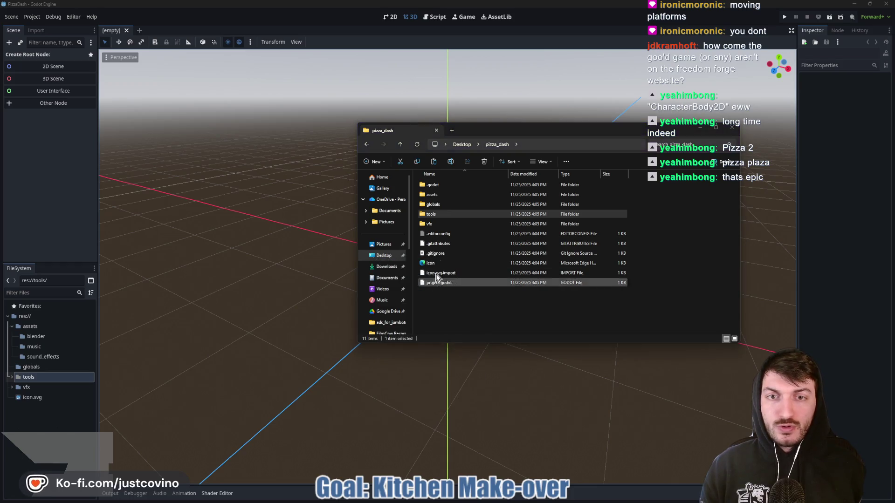
pyautogui.moveTo(517, 136); pyautogui.dragTo(214, 126)
pyautogui.click(141, 302)
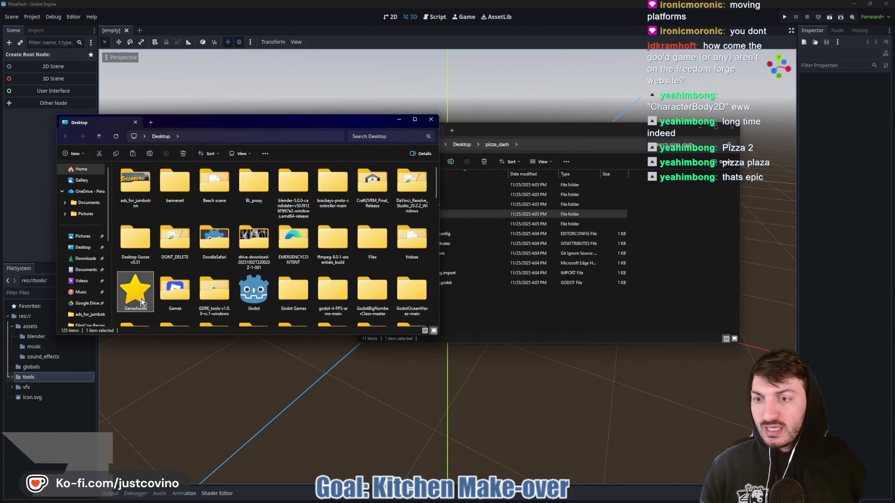
pyautogui.doubleClick(141, 302)
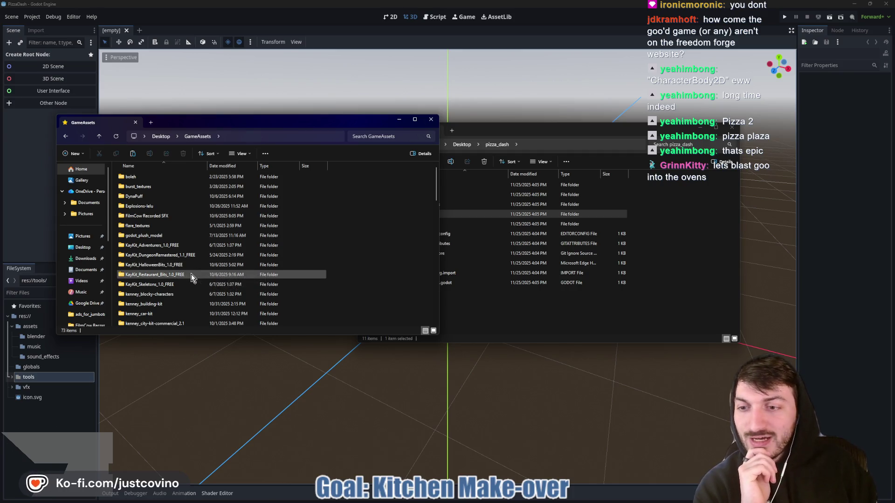
# Browse into the KayKit_Restaurant_Bits_1.0_FREE pack and copy its inner Assets folder.
pyautogui.doubleClick(186, 275)
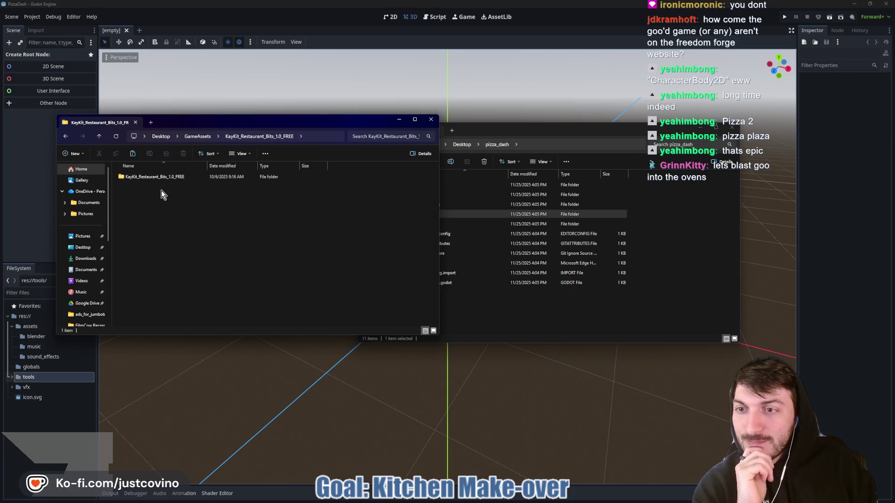
pyautogui.doubleClick(159, 179)
pyautogui.click(135, 178)
pyautogui.doubleClick(135, 179)
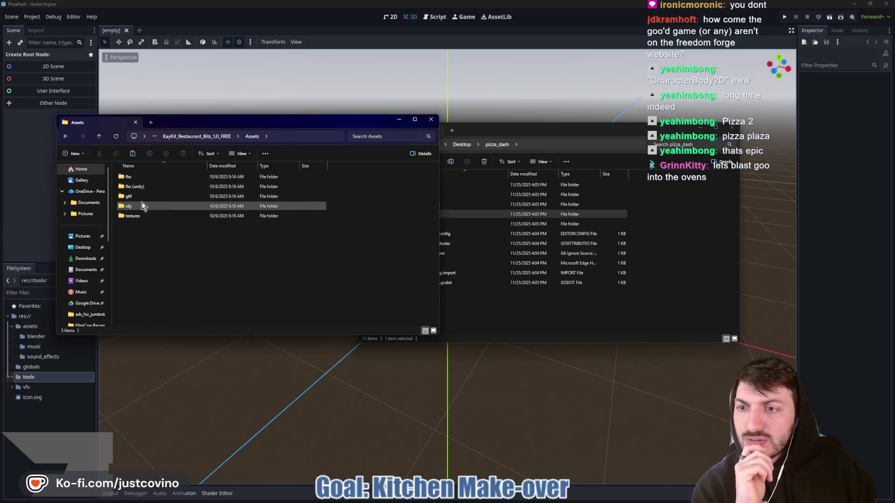
pyautogui.doubleClick(137, 216)
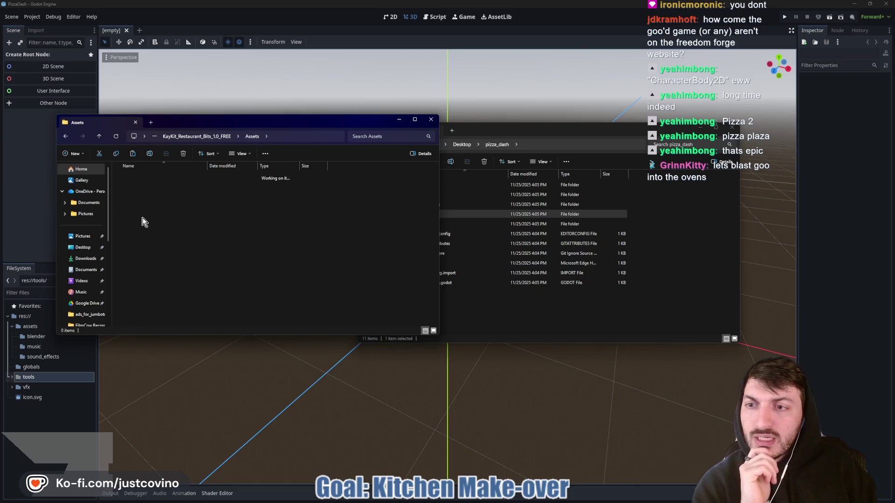
pyautogui.click(99, 136)
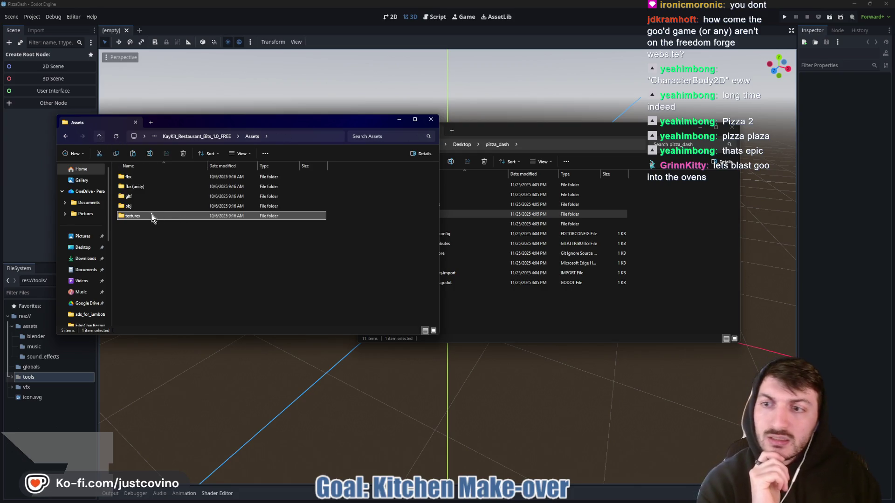
pyautogui.click(97, 139)
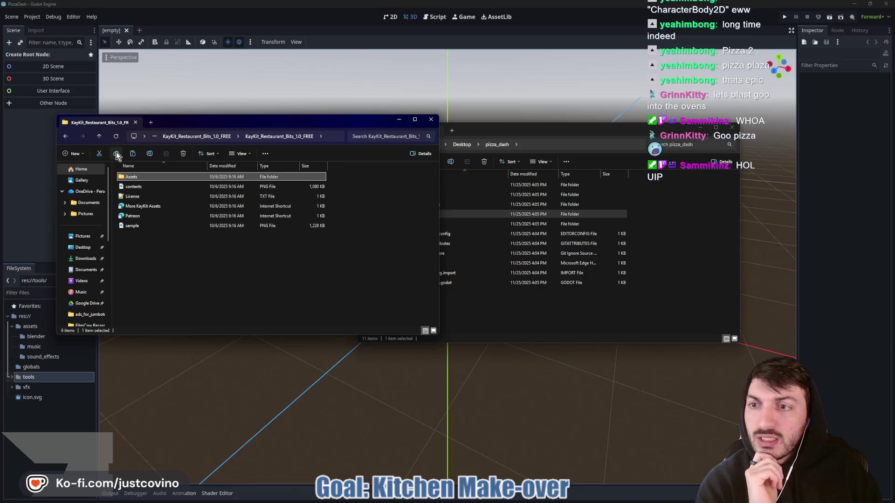
pyautogui.click(116, 154)
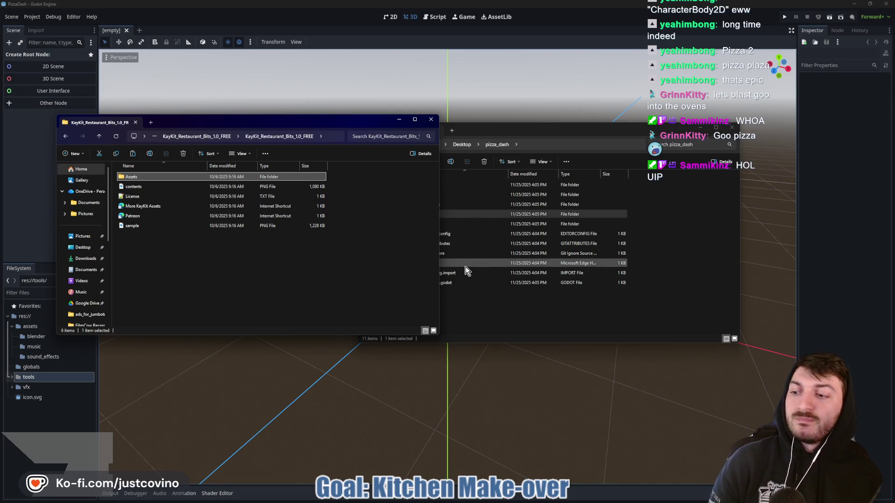
# Copy KayKit_Restaurant_Bits_1.0_FREE and paste it into pizza_dash's assets folder.
pyautogui.click(502, 319)
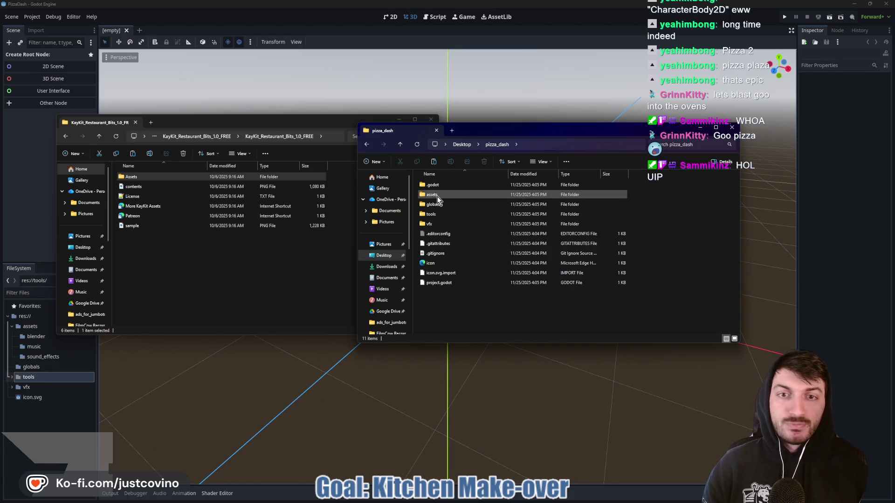
pyautogui.click(437, 197)
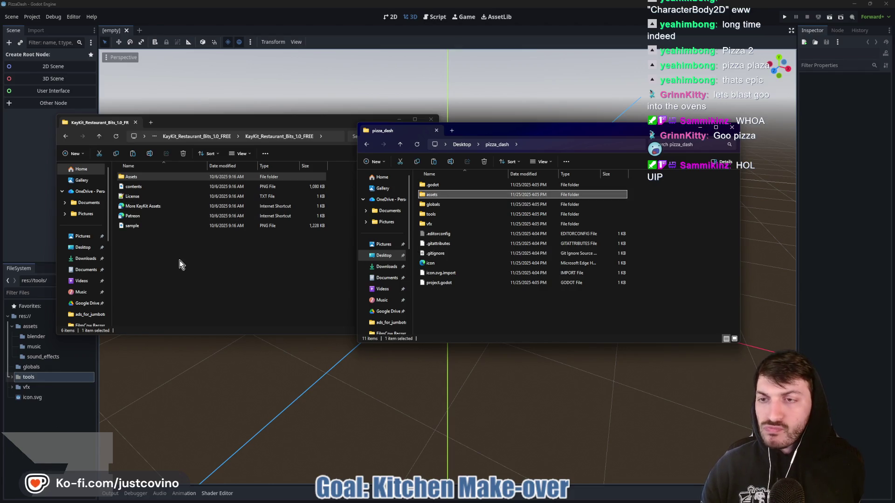
pyautogui.click(98, 137)
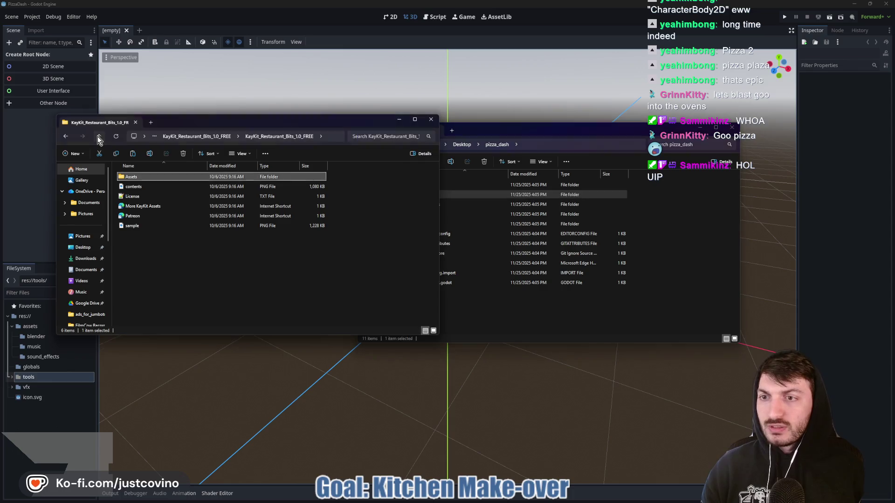
pyautogui.click(127, 178)
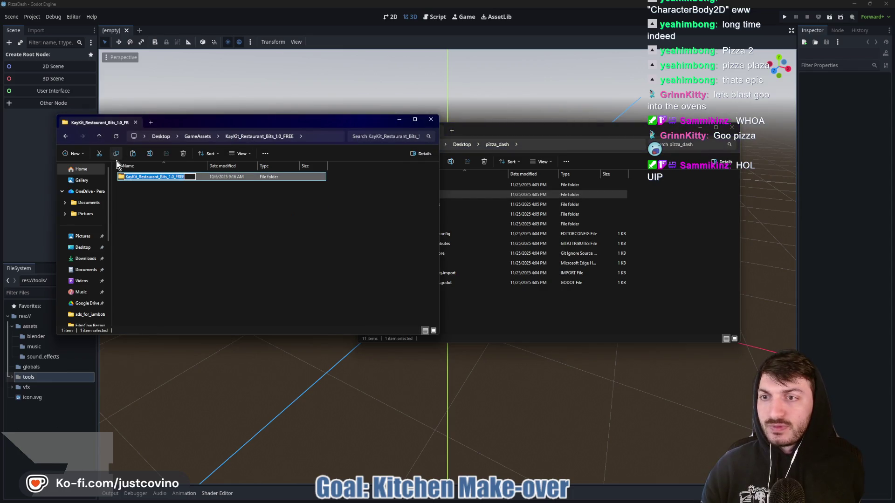
pyautogui.click(116, 159)
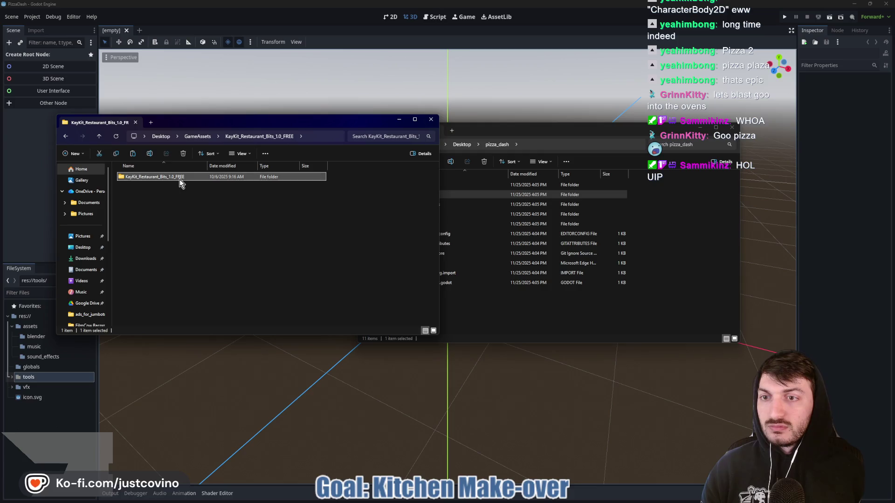
pyautogui.click(479, 127)
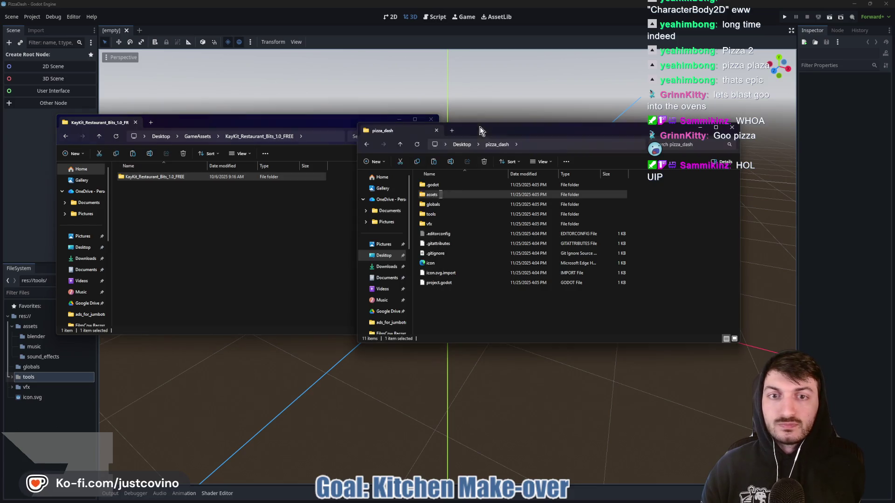
pyautogui.doubleClick(440, 195)
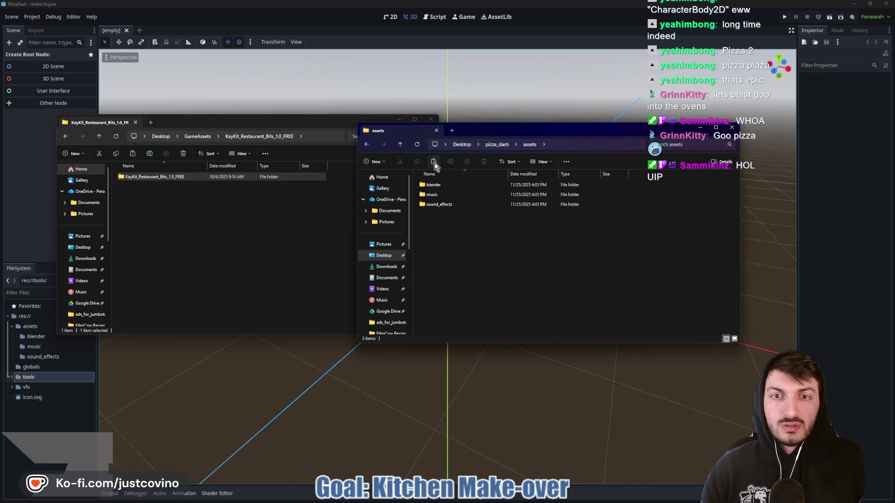
pyautogui.hotkey('ctrl', 'v')
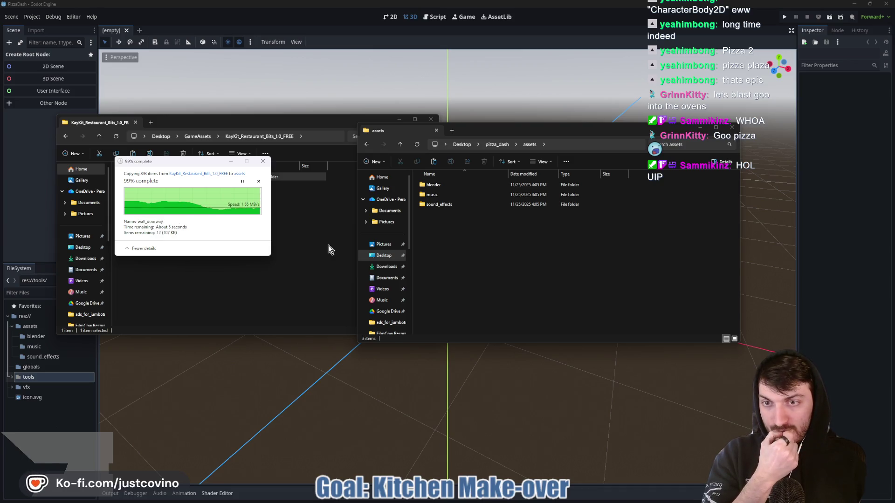
pyautogui.click(101, 141)
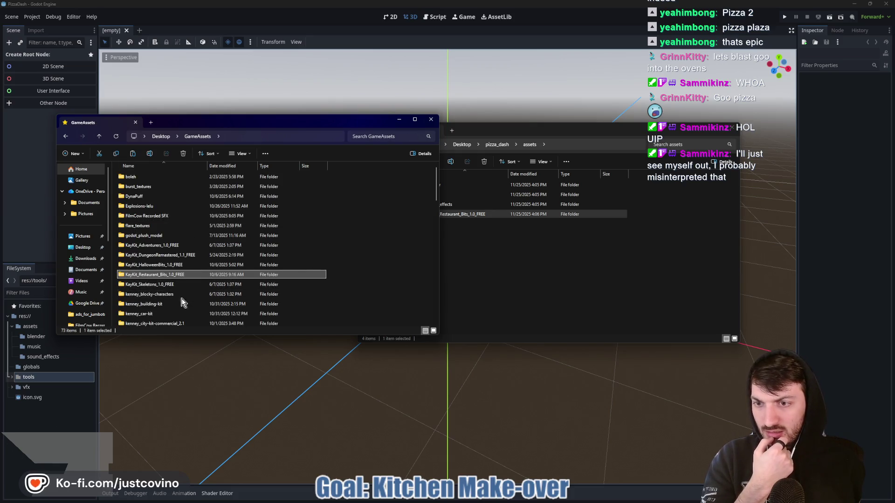
# Paste the kenney_food-kit folder from GameAssets into pizza_dash's assets folder.
pyautogui.scroll(-3, 181, 304)
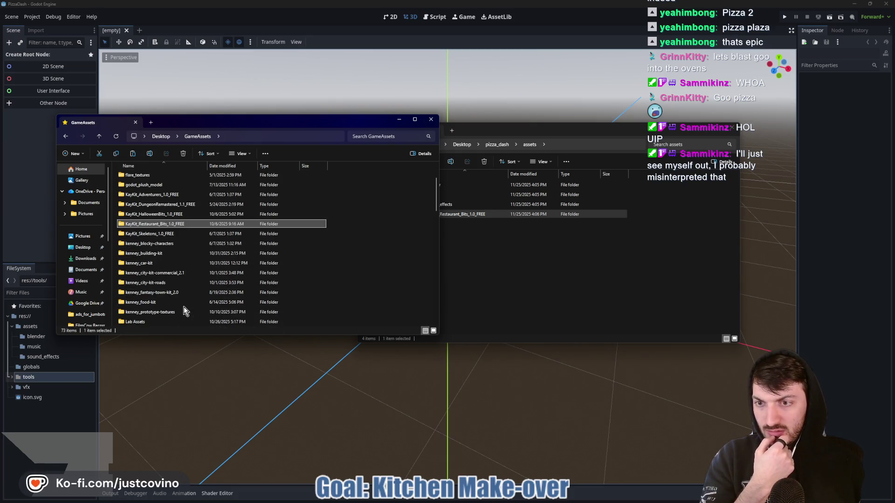
pyautogui.click(166, 303)
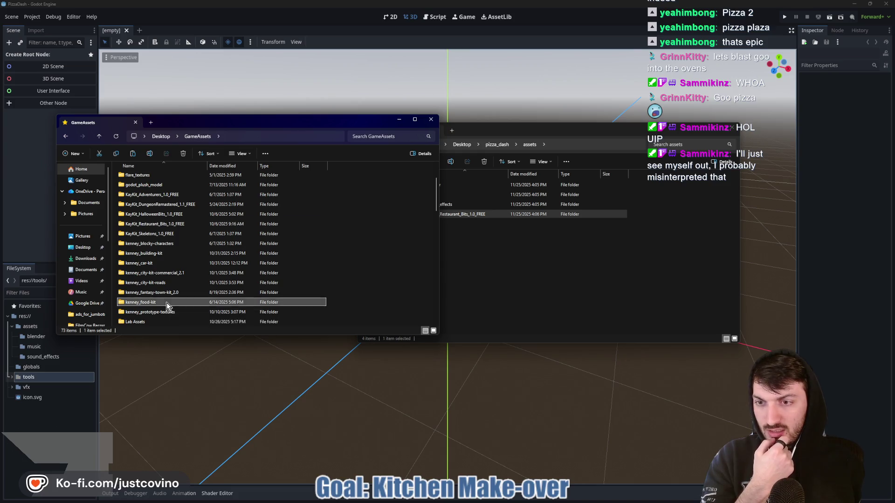
pyautogui.scroll(1, 168, 302)
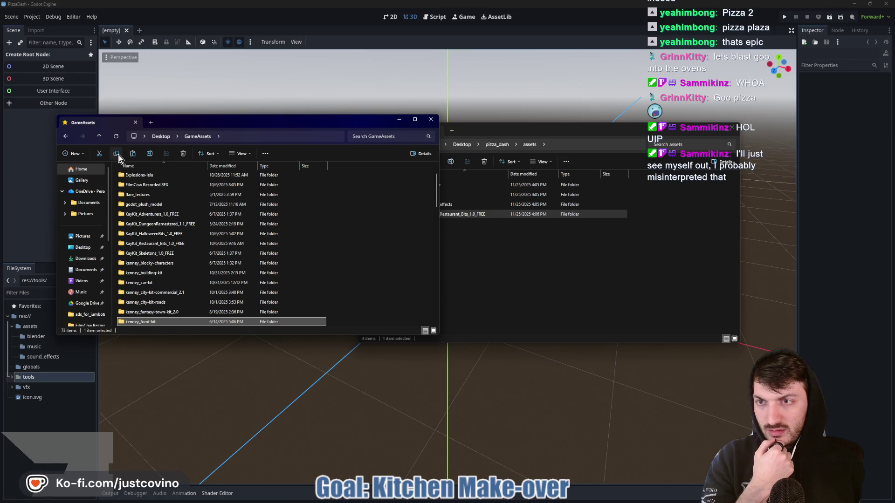
pyautogui.click(496, 289)
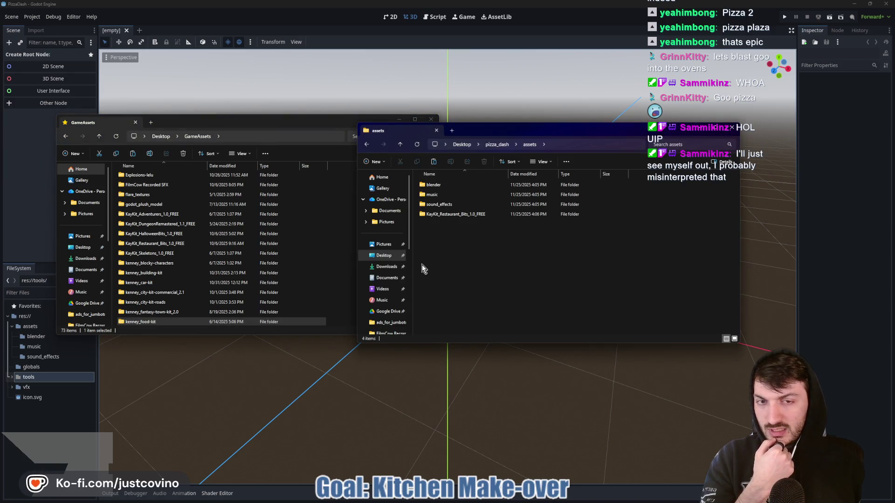
pyautogui.hotkey('ctrl', 'v')
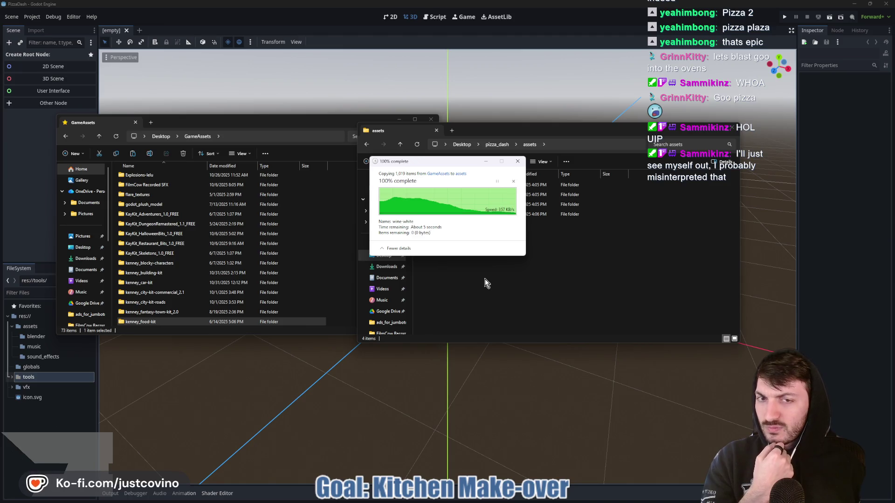
pyautogui.click(242, 127)
pyautogui.scroll(-1, 188, 270)
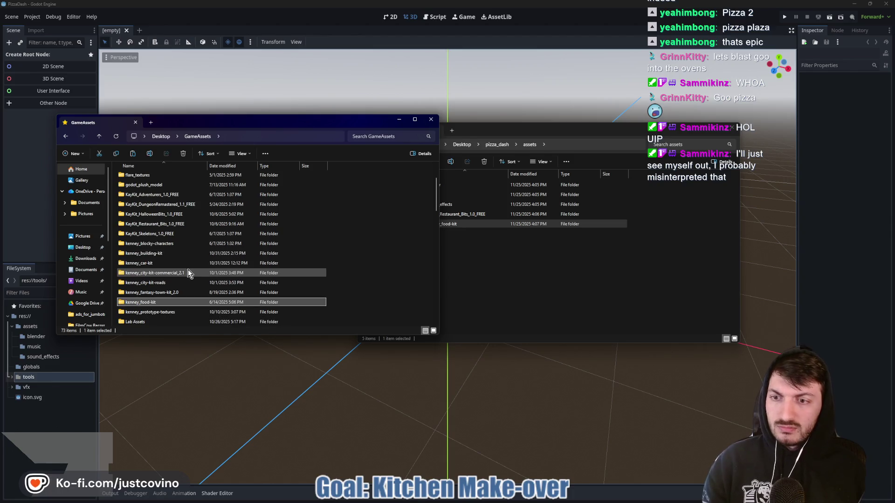
# Copy texture_08 from kenney_prototype-textures PNG/Dark into pizza_dash's tools folder.
pyautogui.scroll(-1, 180, 281)
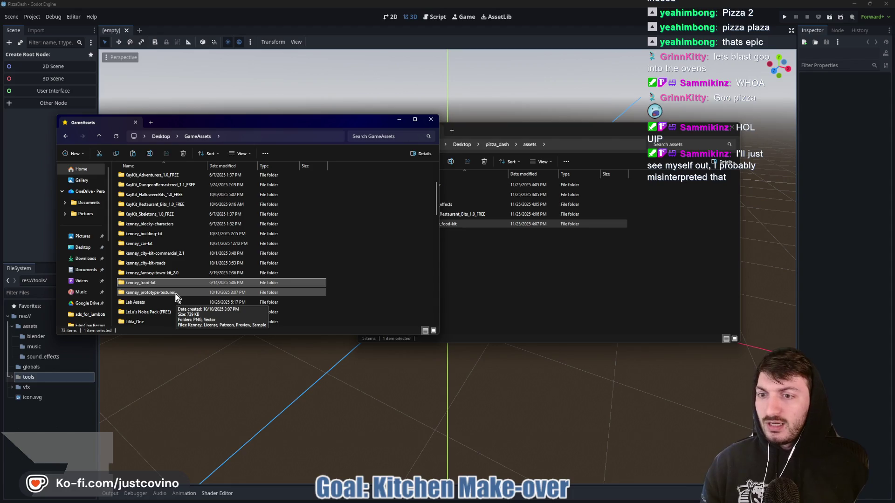
pyautogui.doubleClick(175, 293)
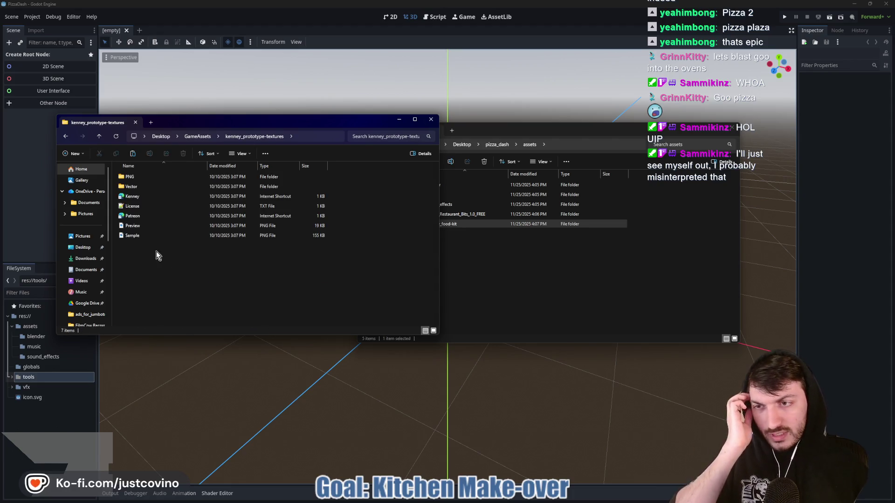
pyautogui.doubleClick(141, 181)
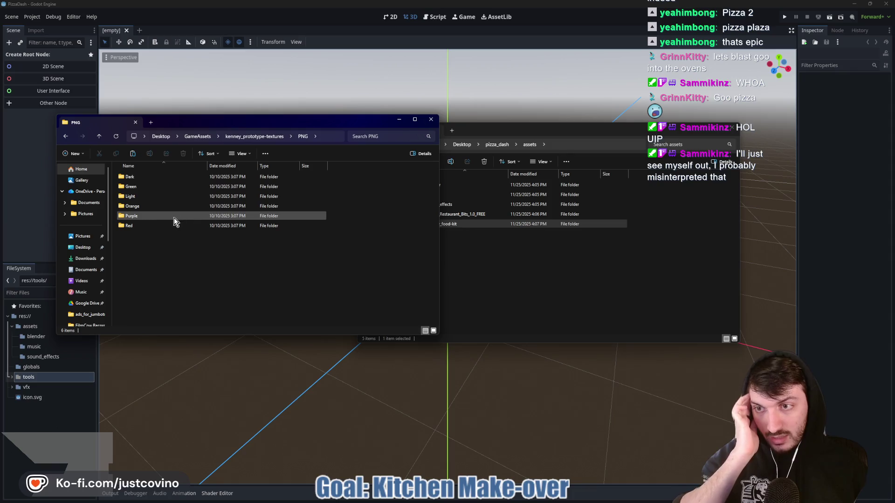
pyautogui.doubleClick(138, 178)
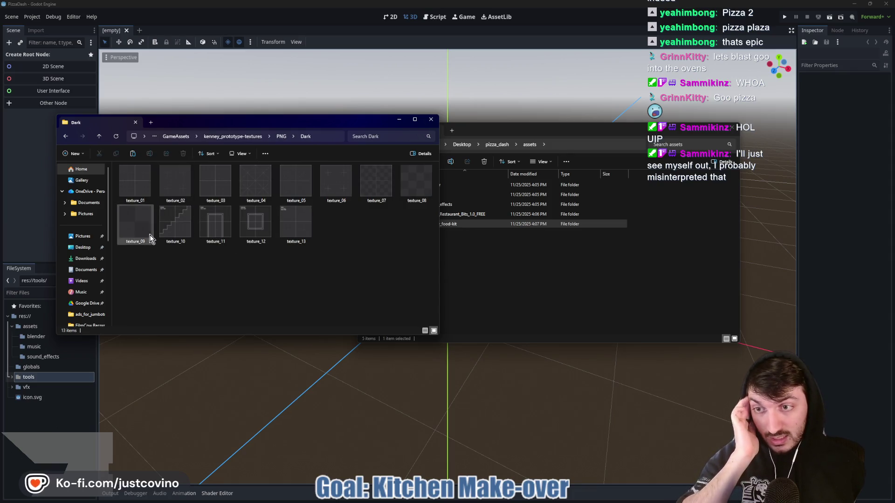
pyautogui.click(406, 183)
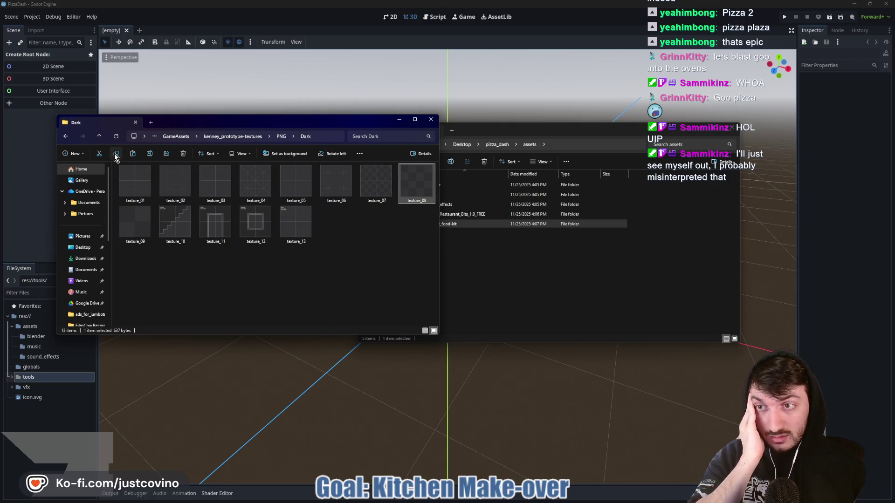
pyautogui.click(471, 210)
pyautogui.click(399, 145)
pyautogui.doubleClick(442, 213)
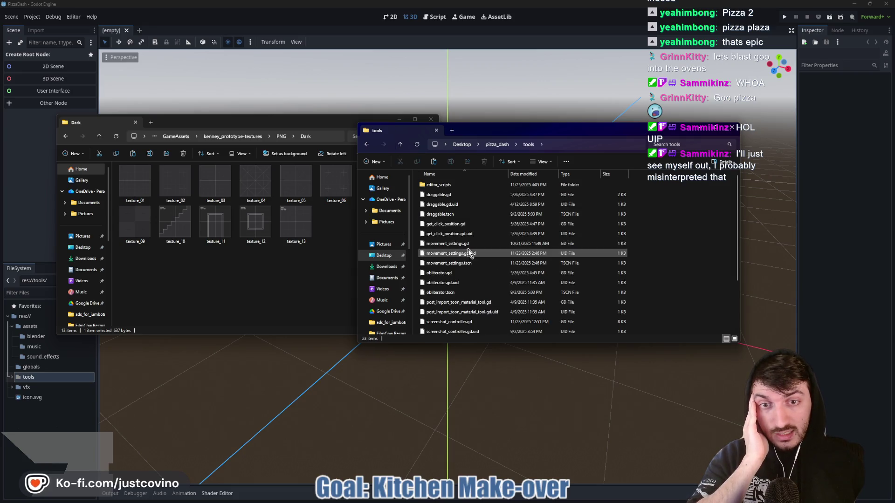
pyautogui.hotkey('ctrl', 'v')
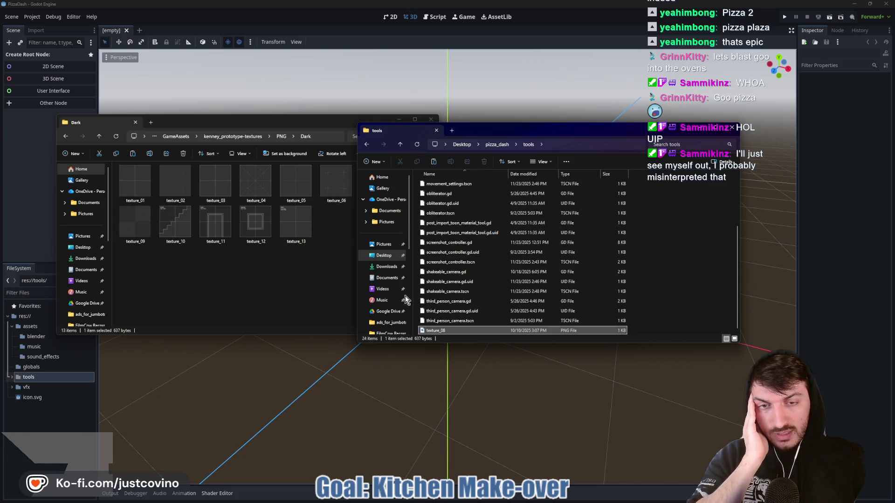
# Navigate the textures window back up from Dark to the GameAssets folder.
pyautogui.click(232, 296)
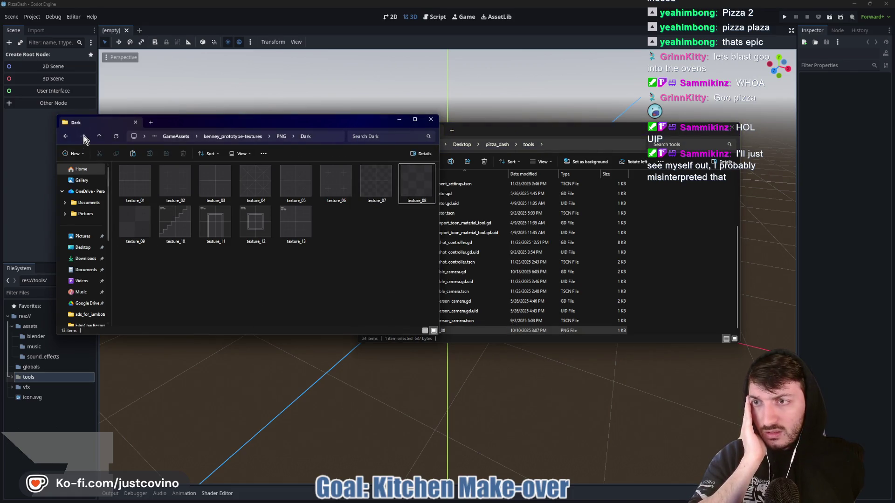
pyautogui.click(99, 135)
pyautogui.click(99, 136)
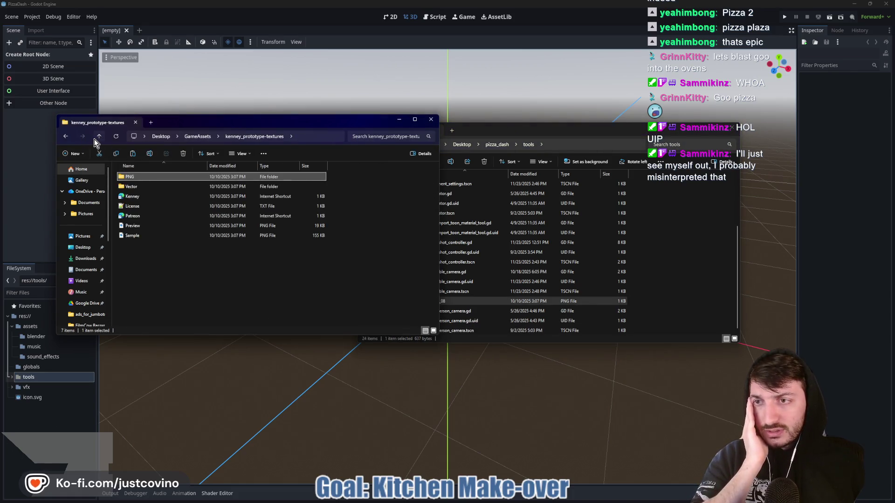
pyautogui.click(97, 137)
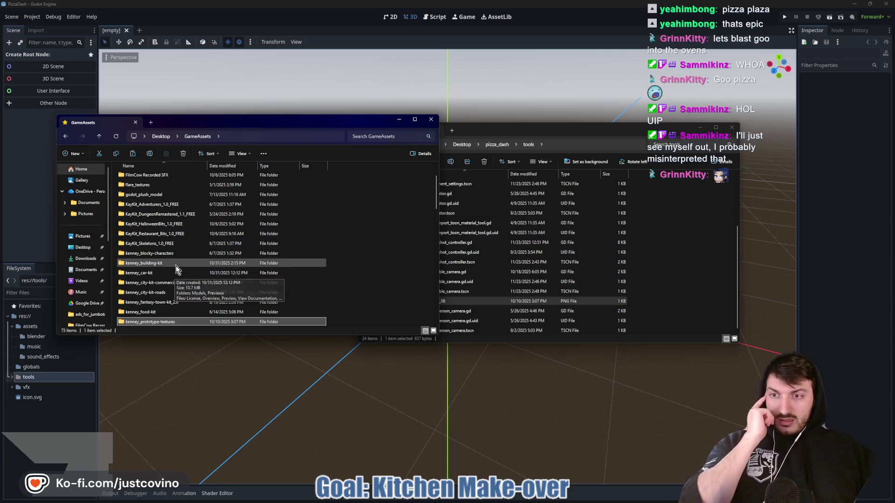
# Locate and copy the KayKit_Adventurers_1.0_FREE pack folder in GameAssets.
pyautogui.scroll(-1, 176, 271)
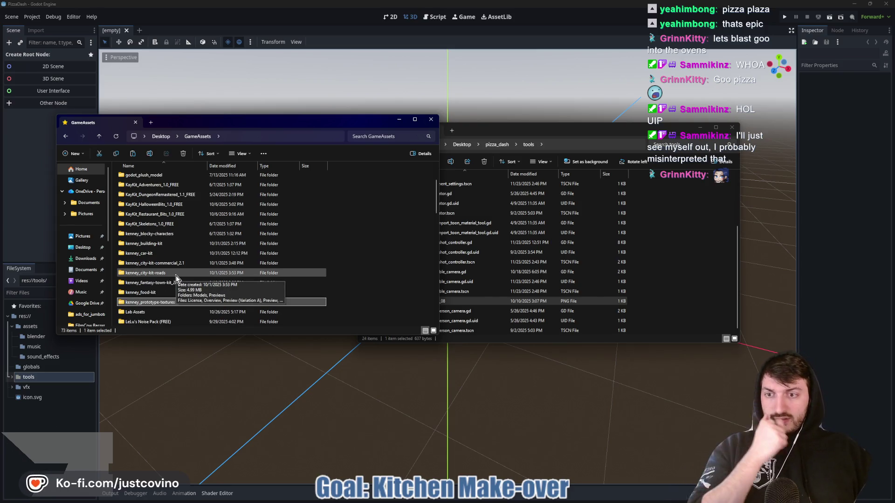
pyautogui.scroll(1, 173, 280)
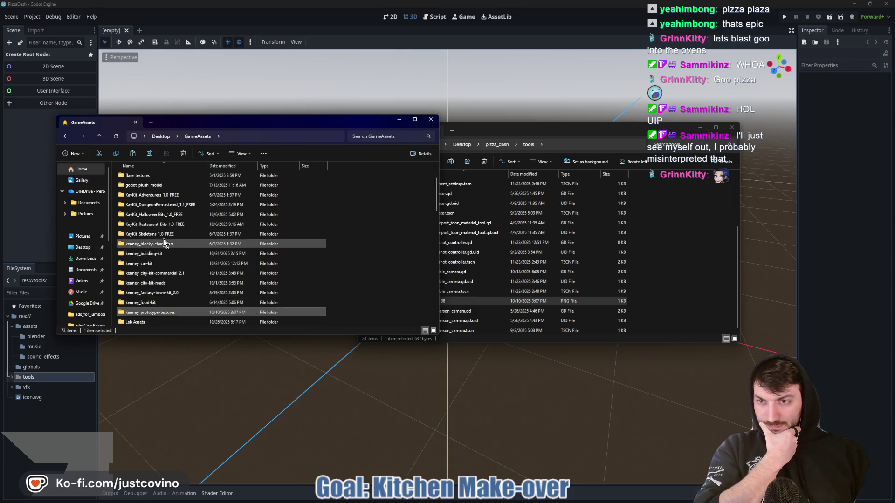
pyautogui.doubleClick(172, 196)
pyautogui.doubleClick(157, 181)
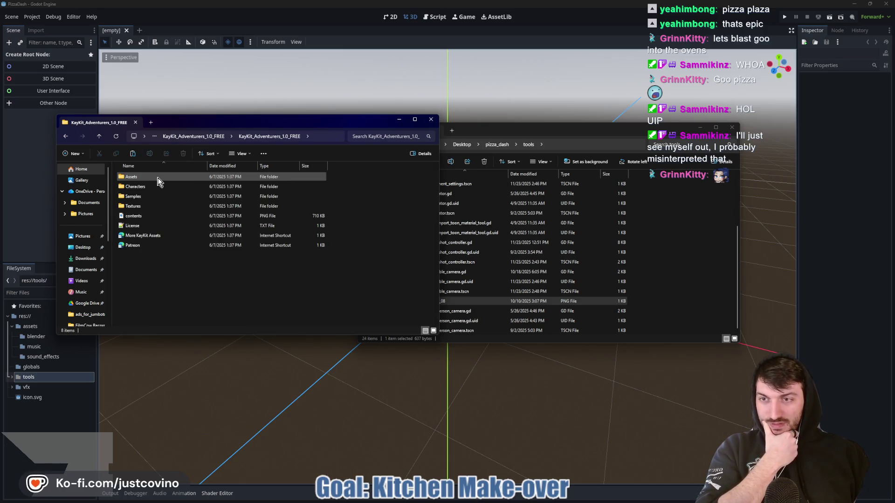
pyautogui.click(99, 136)
pyautogui.click(149, 179)
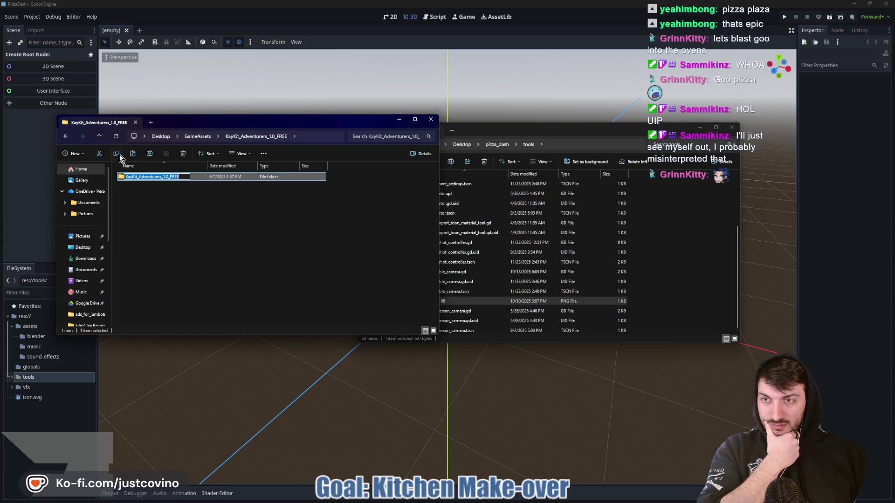
pyautogui.click(159, 221)
pyautogui.click(122, 178)
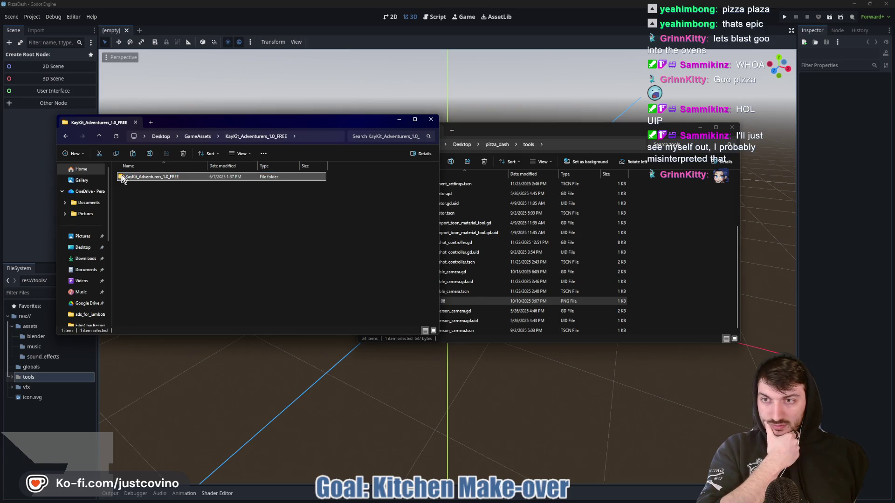
# Paste the Adventurers pack into pizza_dash's assets folder and return to Godot.
pyautogui.click(493, 130)
pyautogui.click(434, 165)
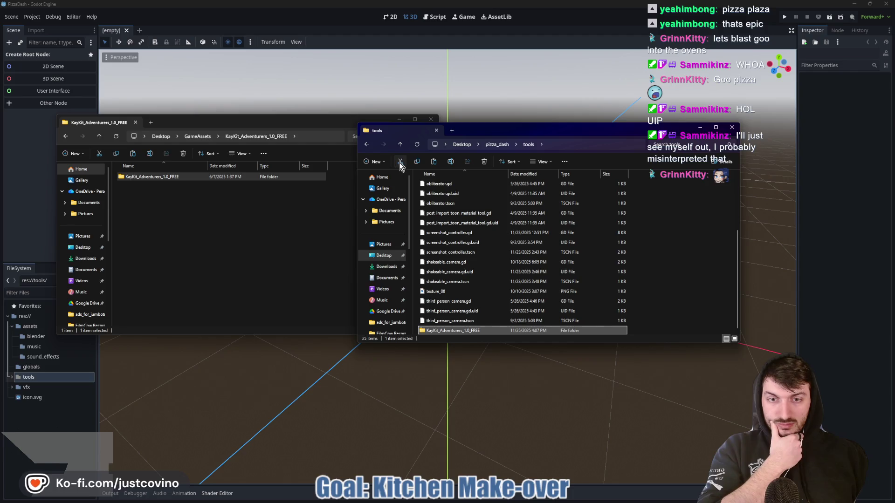
pyautogui.click(400, 149)
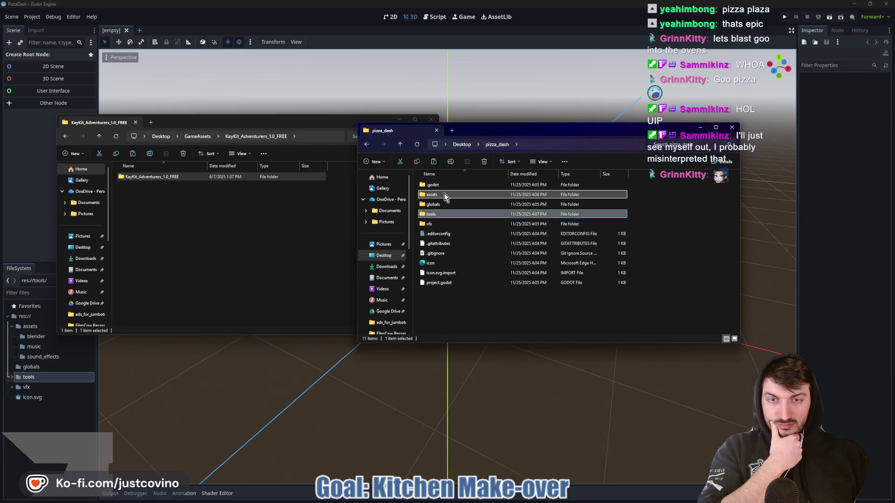
pyautogui.doubleClick(441, 189)
pyautogui.click(435, 163)
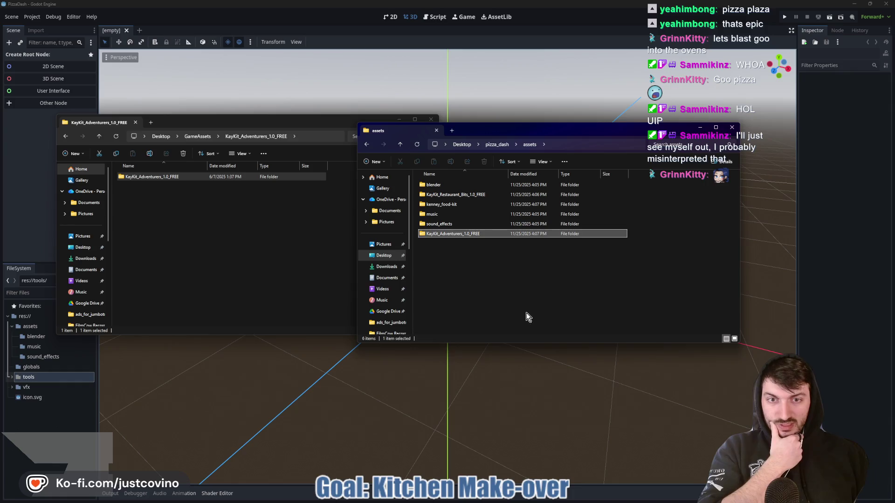
pyautogui.click(812, 257)
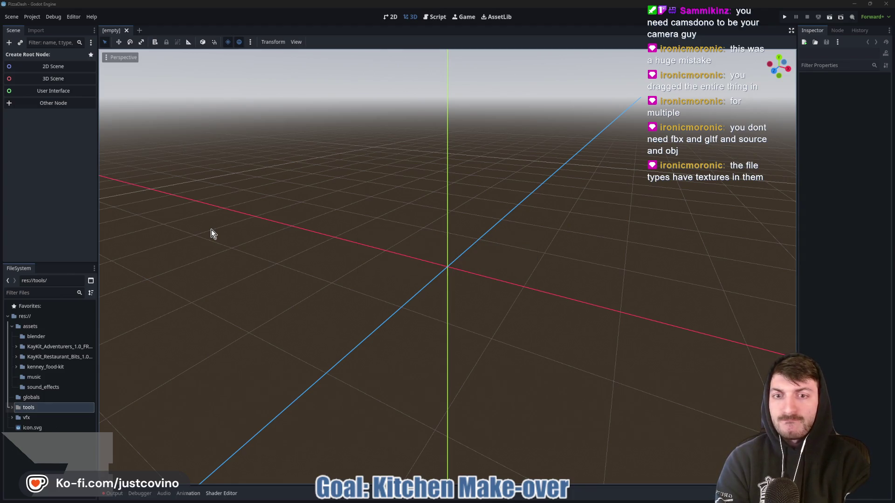
# Remove the Characters gltf folder from the KayKit_Adventurers pack.
pyautogui.click(16, 346)
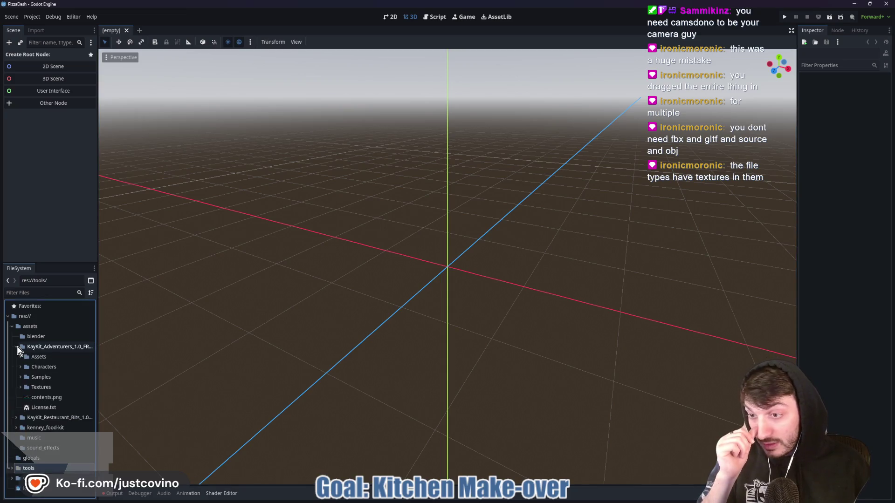
pyautogui.click(57, 406)
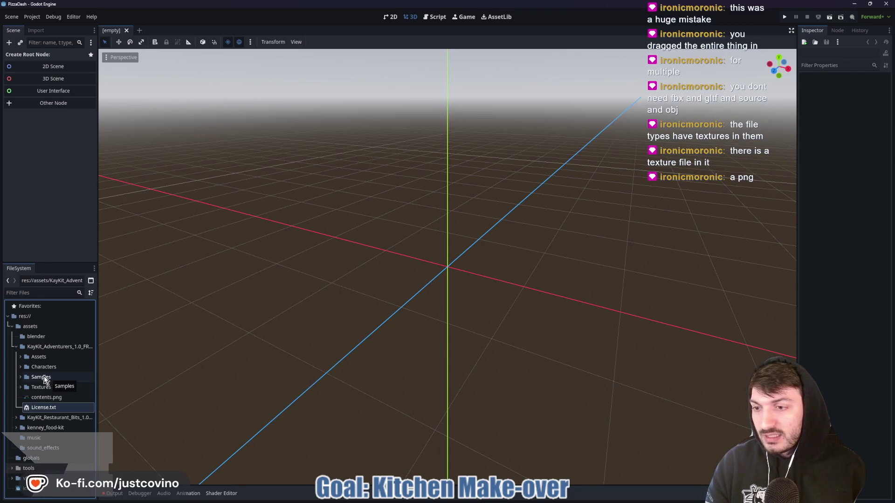
pyautogui.click(19, 367)
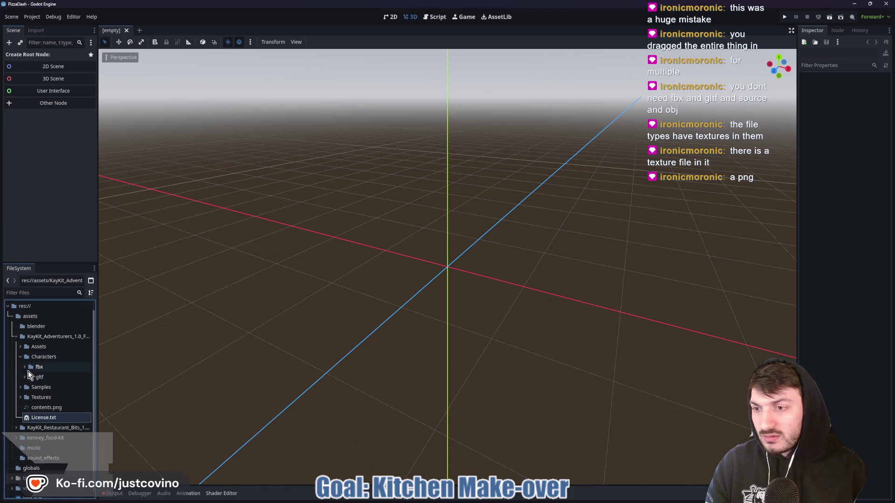
pyautogui.click(42, 379)
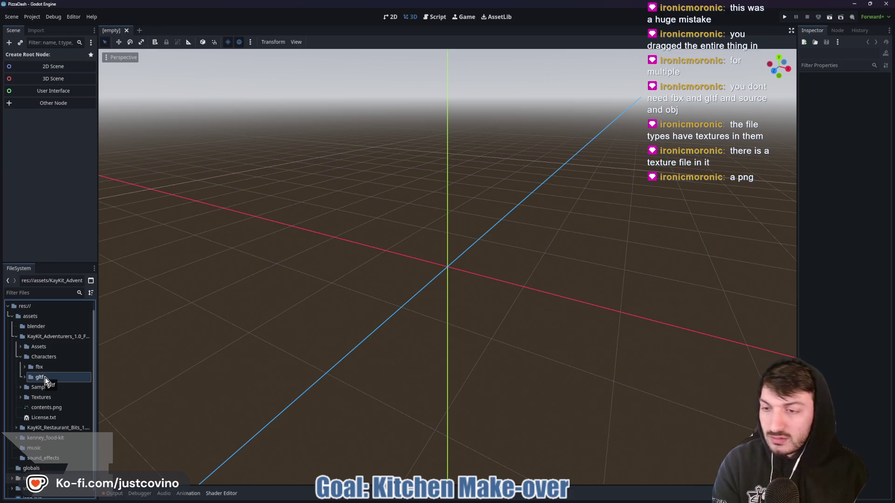
pyautogui.press('Delete')
pyautogui.click(394, 285)
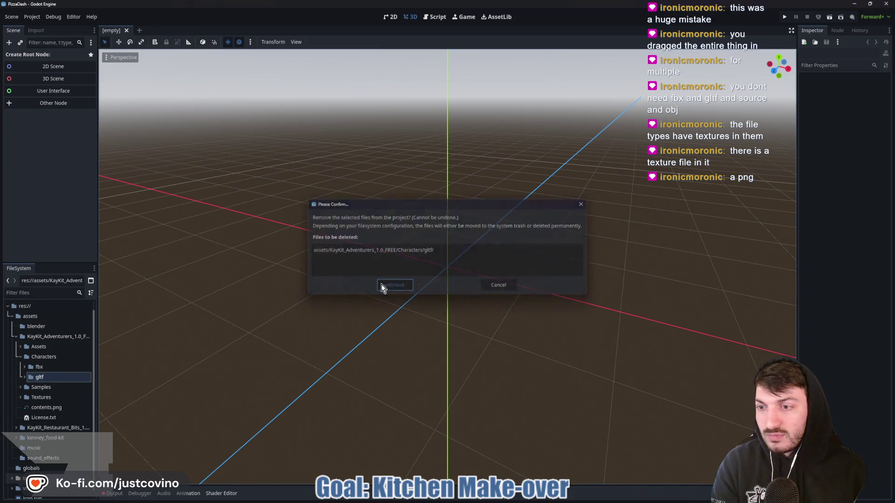
# Remove the Samples folder, contents.png and License.txt from the pack.
pyautogui.click(49, 387)
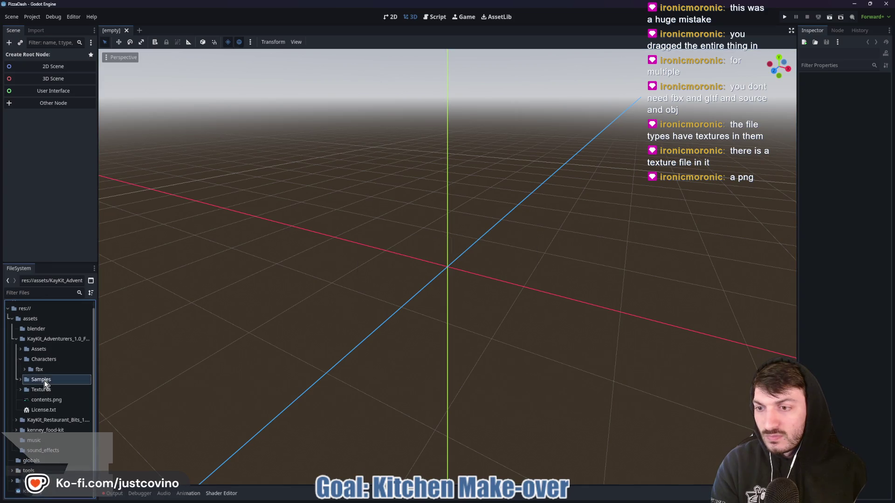
pyautogui.press('Delete')
pyautogui.click(395, 286)
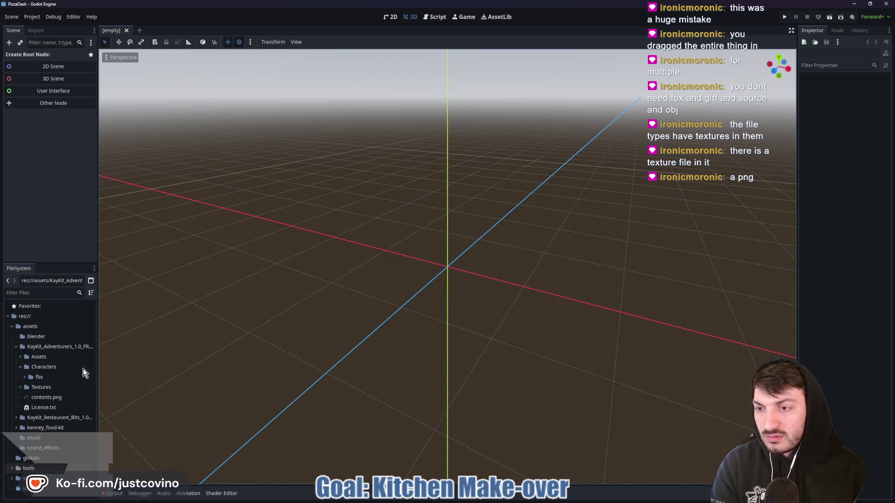
pyautogui.click(54, 400)
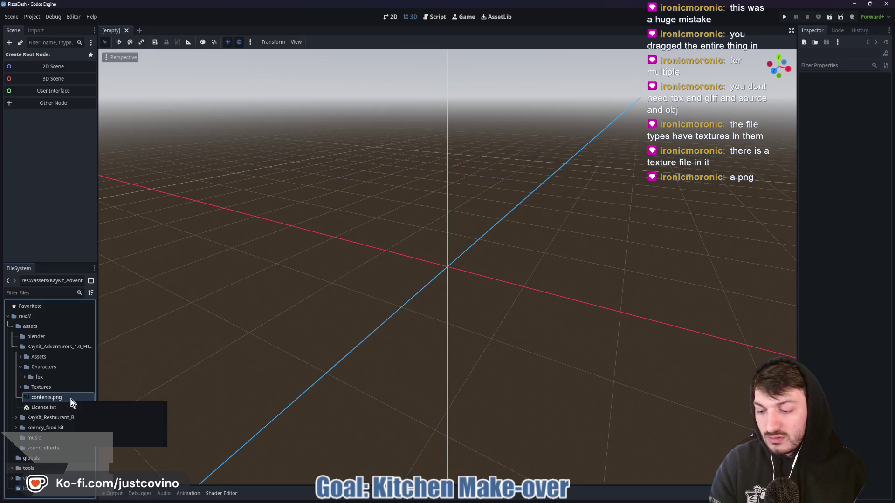
pyautogui.click(62, 406)
pyautogui.press('Delete')
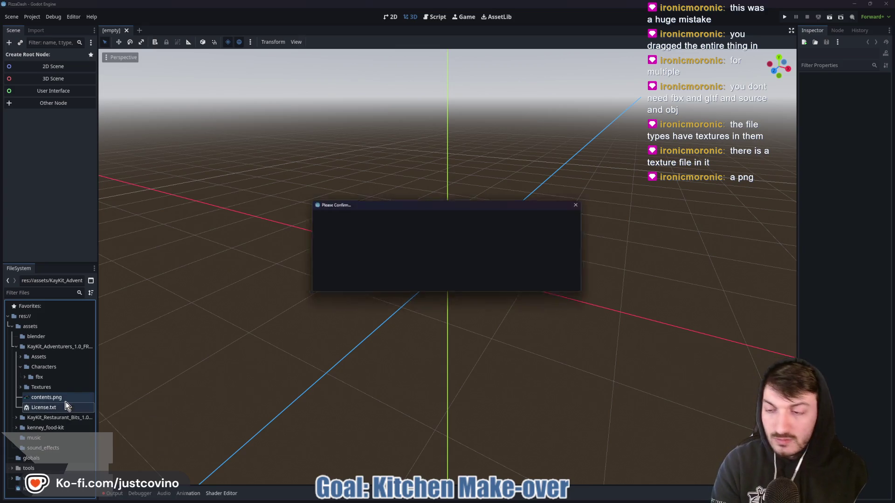
pyautogui.click(379, 289)
# Remove the Assets/gltf folder and collapse the KayKit_Adventurers folder.
pyautogui.click(20, 357)
pyautogui.click(23, 378)
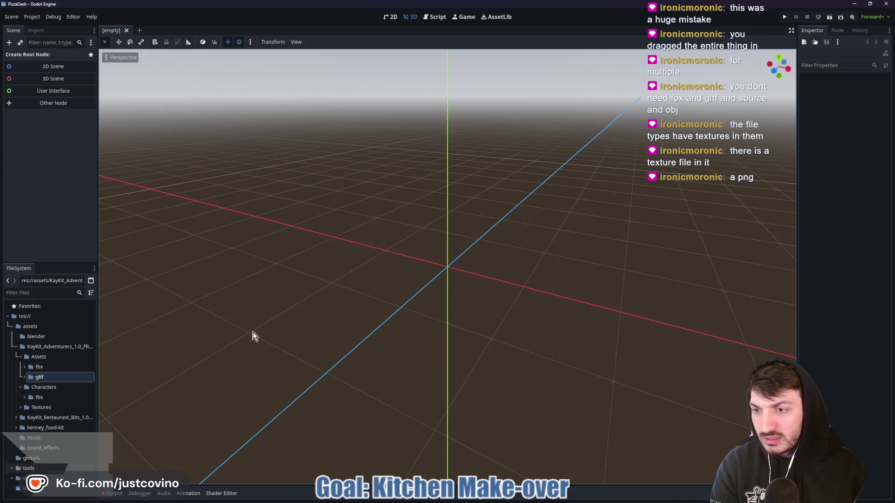
pyautogui.click(63, 376)
pyautogui.press('Delete')
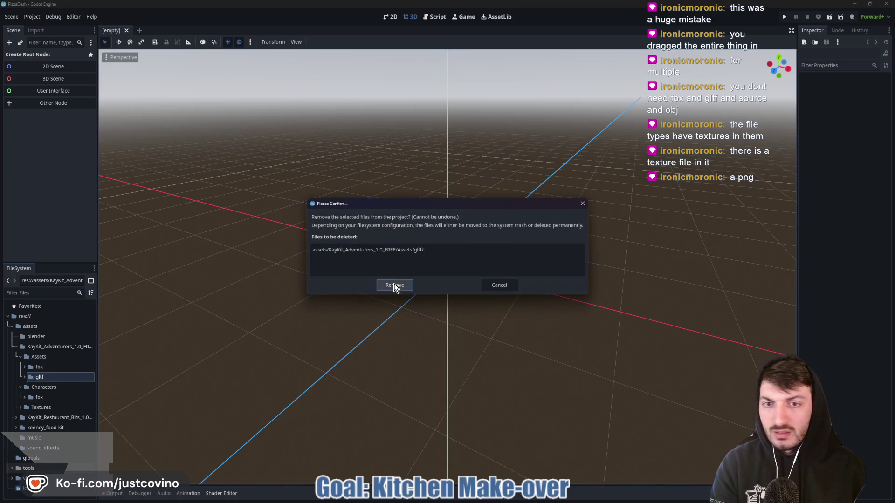
pyautogui.click(396, 283)
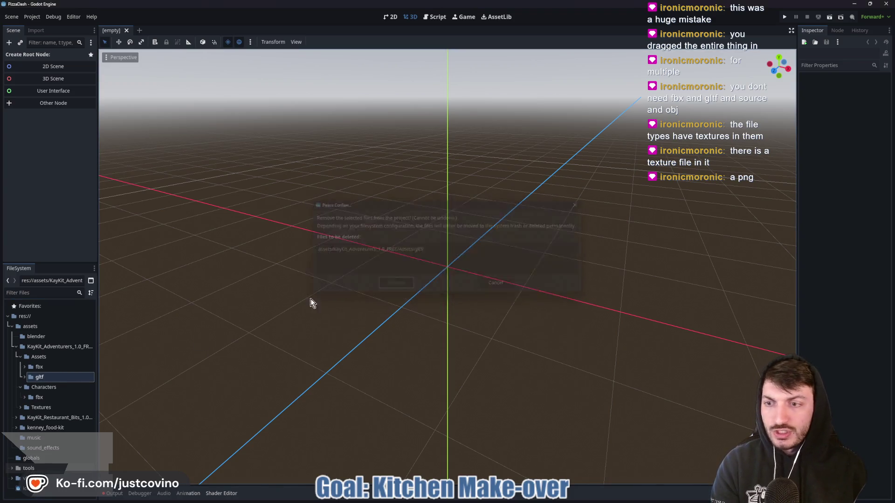
pyautogui.click(15, 347)
# Strip the restaurant pack of contents.png, License.txt, sample.png and fbx (unity), gltf, obj folders.
pyautogui.click(16, 356)
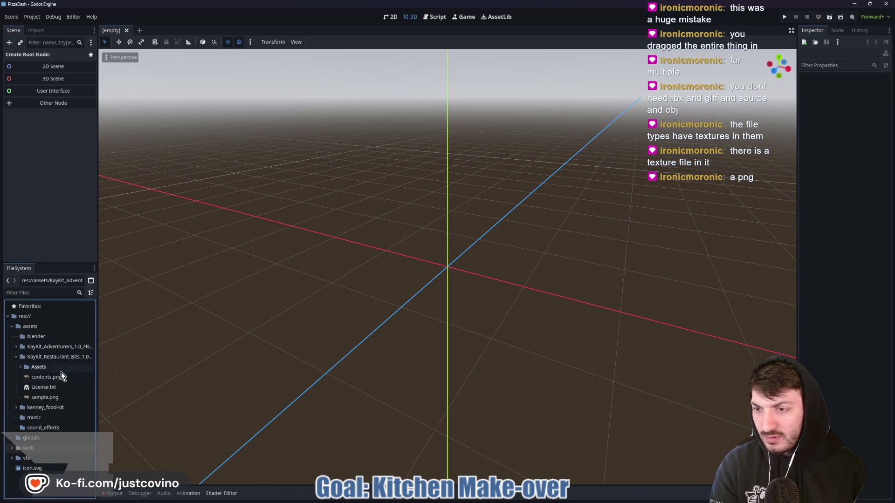
pyautogui.click(51, 377)
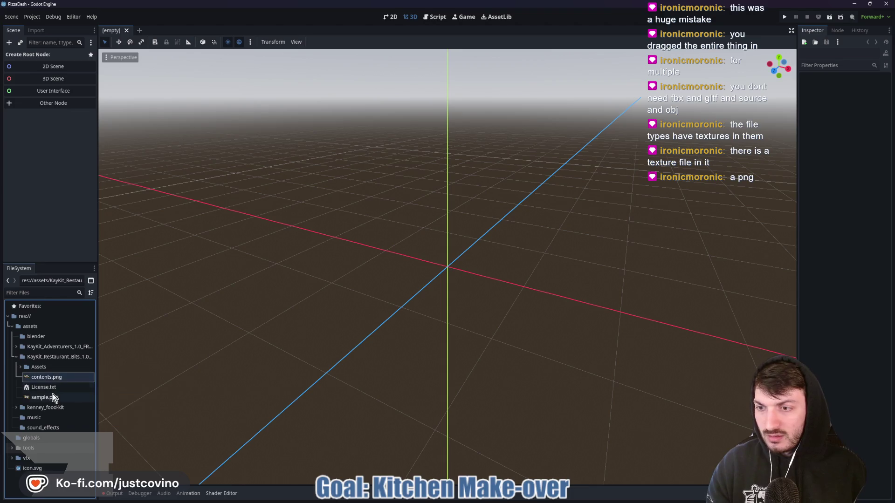
pyautogui.press('Delete')
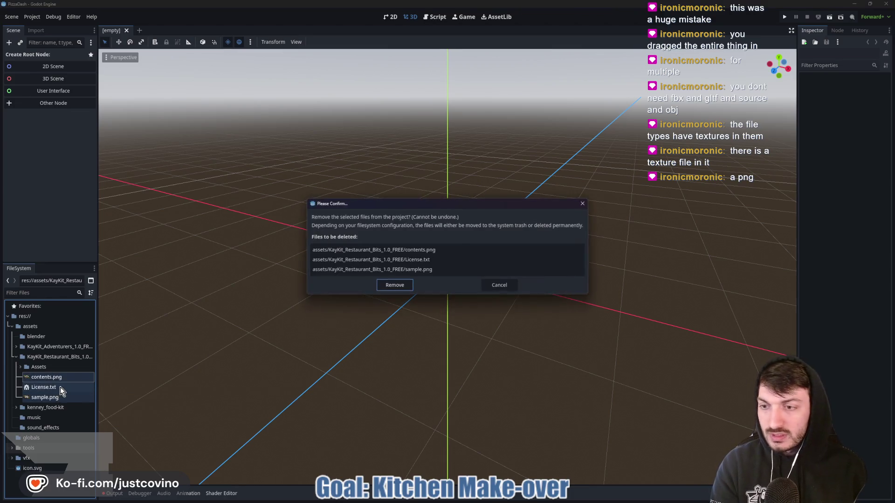
pyautogui.click(395, 285)
pyautogui.click(21, 367)
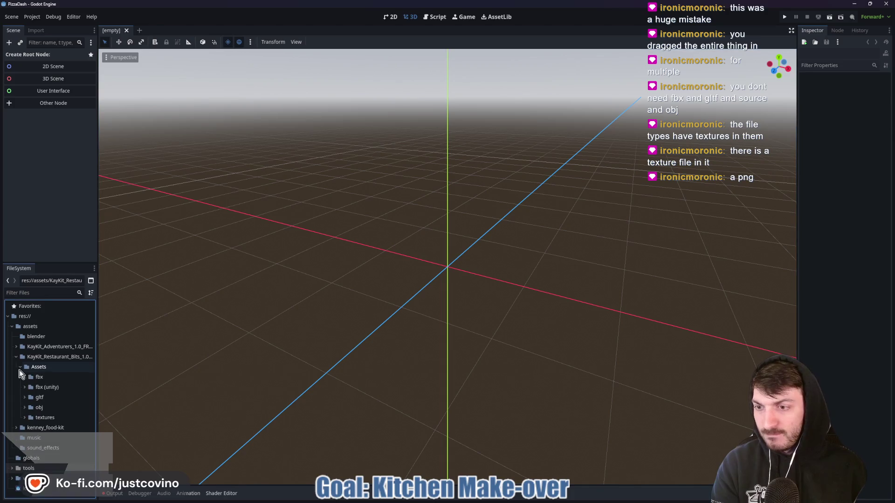
pyautogui.click(49, 390)
pyautogui.keyDown('shift'); pyautogui.click(49, 405); pyautogui.keyUp('shift')
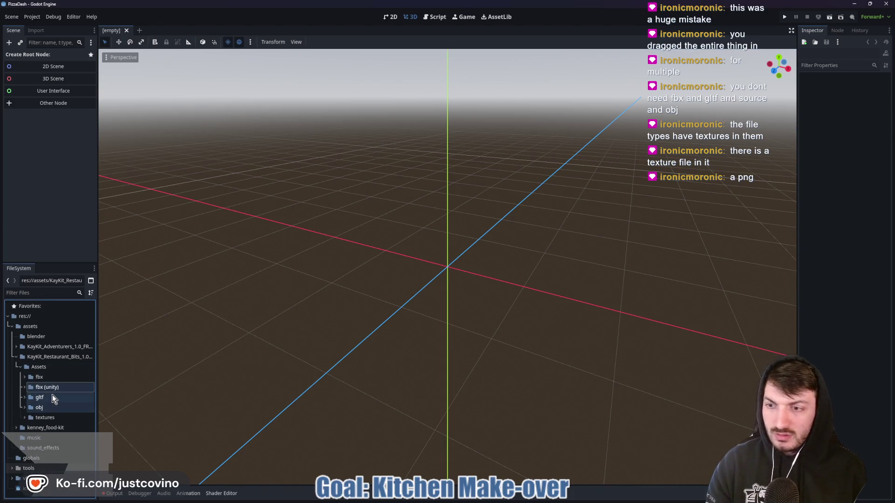
pyautogui.press('Delete')
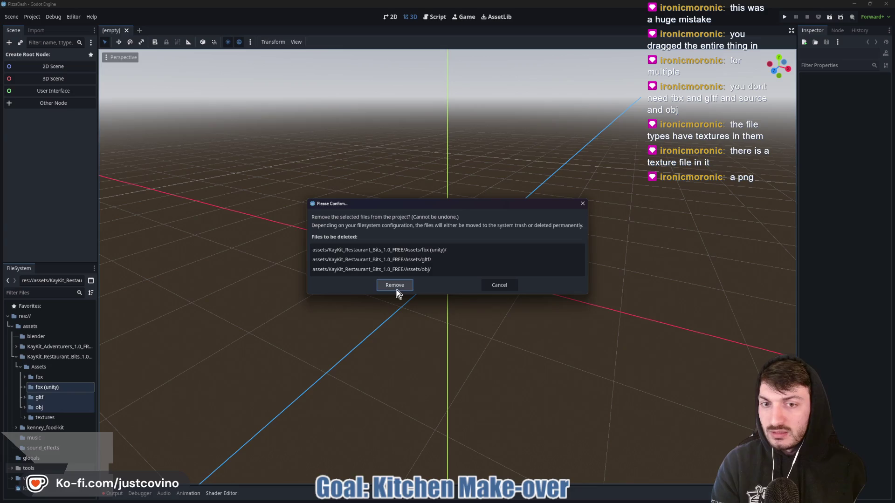
pyautogui.click(394, 285)
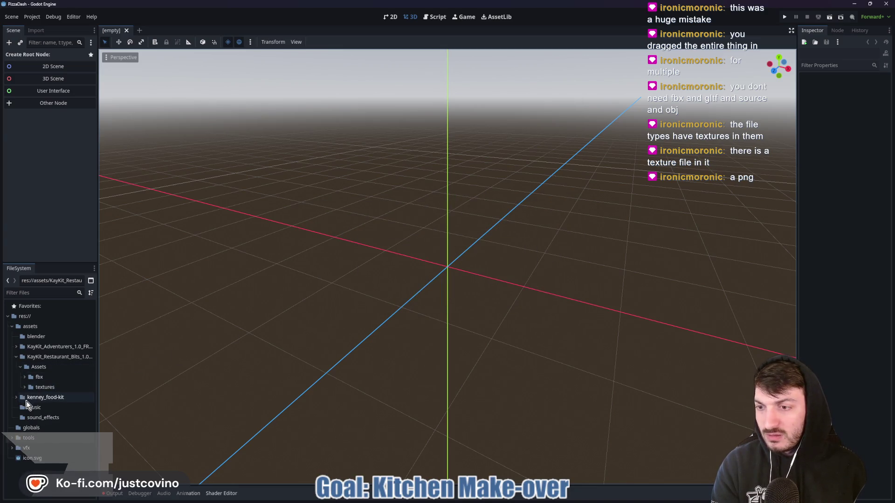
# Remove kenney_food-kit's Previews and its GLB and OBJ format model folders.
pyautogui.click(16, 397)
pyautogui.click(41, 410)
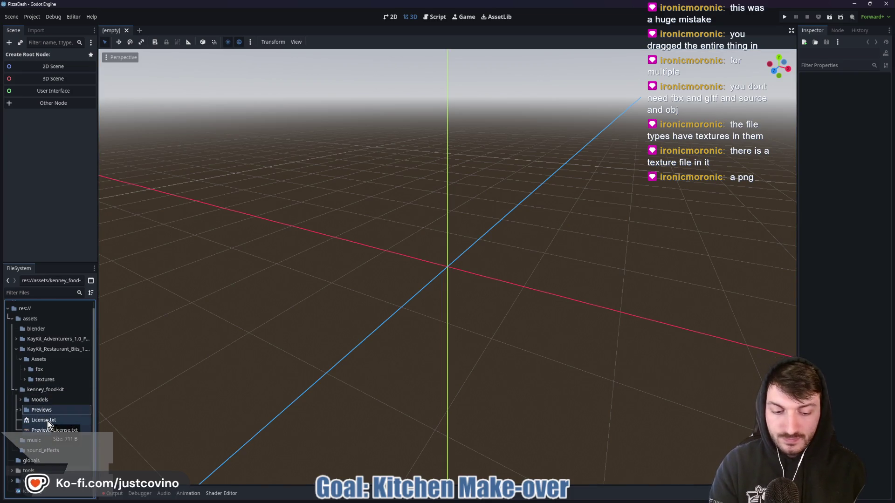
pyautogui.press('Delete')
pyautogui.click(391, 287)
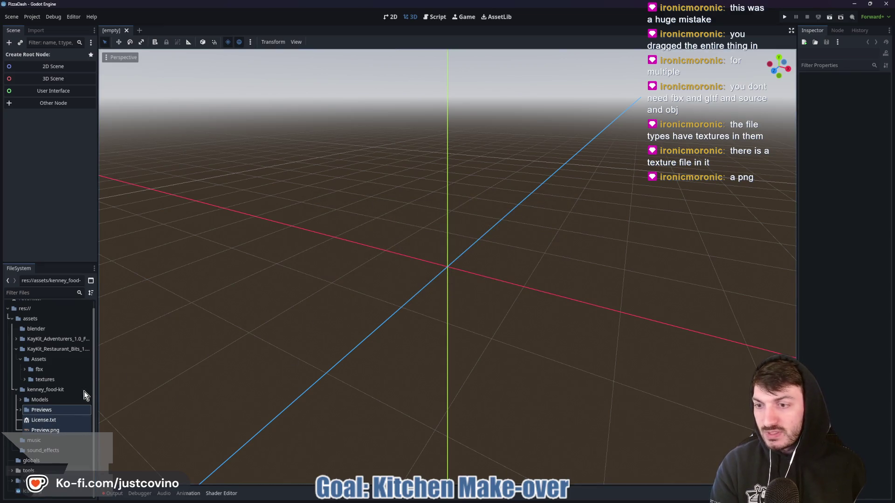
pyautogui.click(20, 408)
pyautogui.click(49, 420)
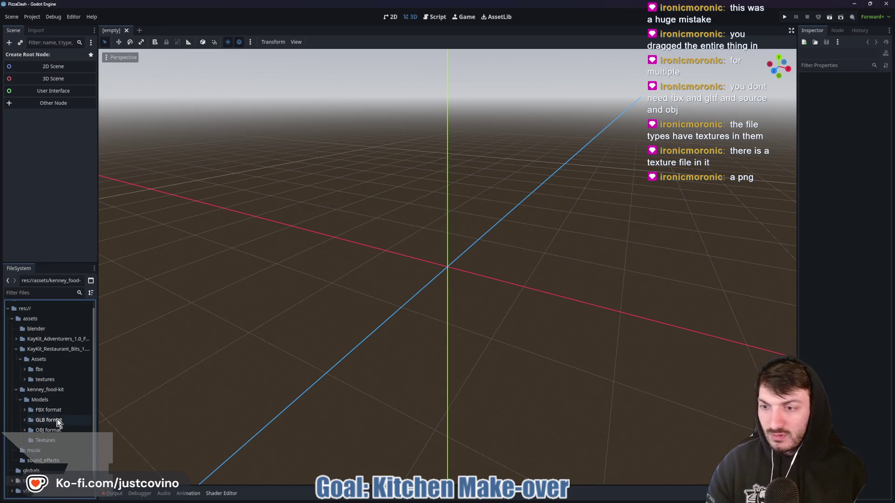
pyautogui.keyDown('ctrl'); pyautogui.click(51, 430); pyautogui.keyUp('ctrl')
pyautogui.press('Delete')
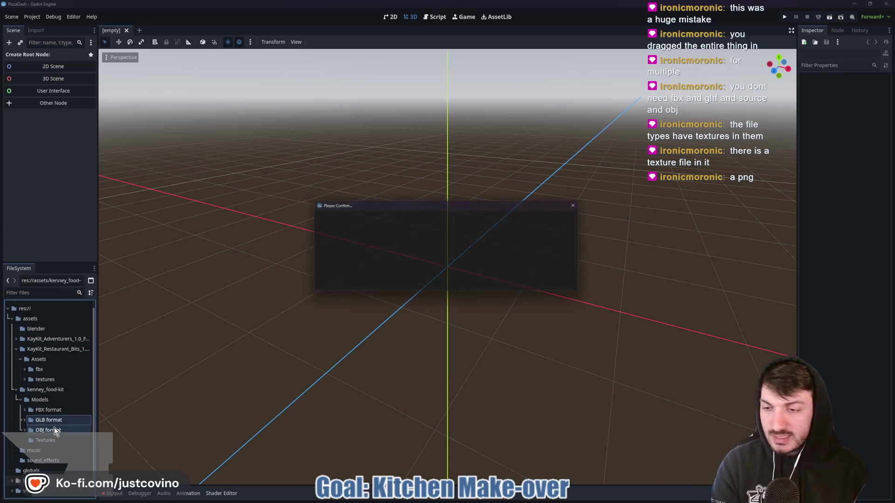
pyautogui.click(392, 287)
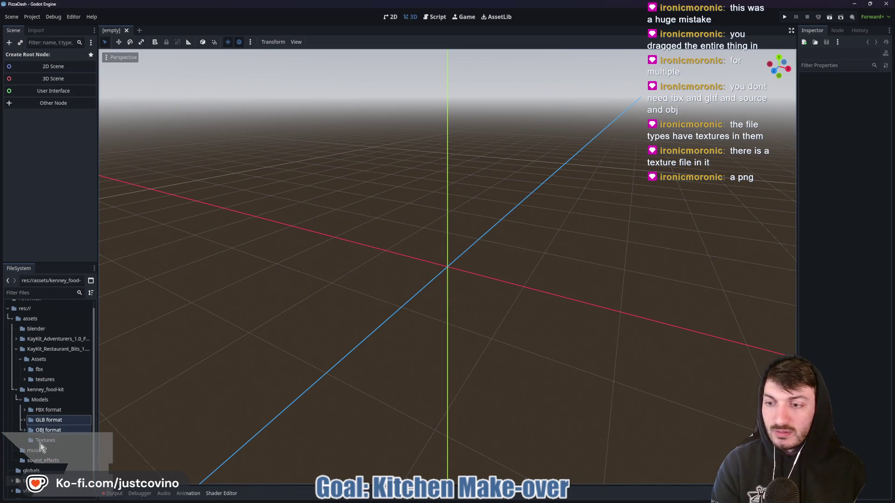
# Collapse the textures and assets folders so only top-level folders show.
pyautogui.click(50, 428)
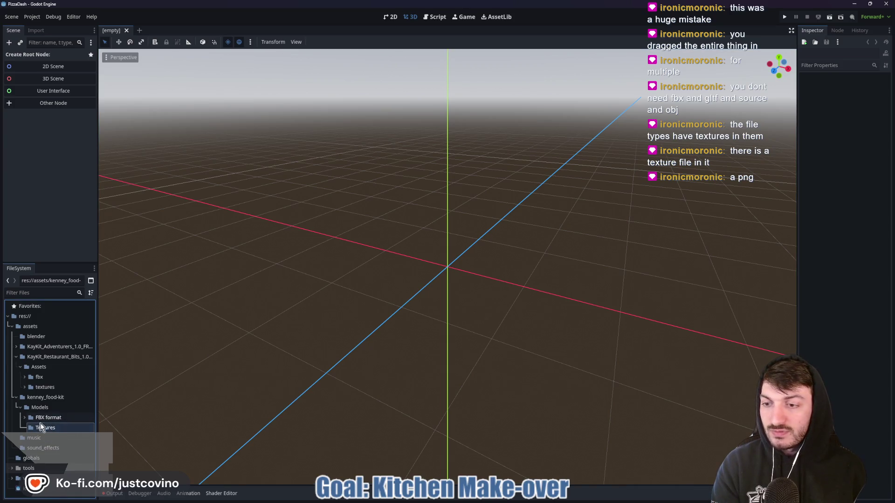
pyautogui.click(24, 387)
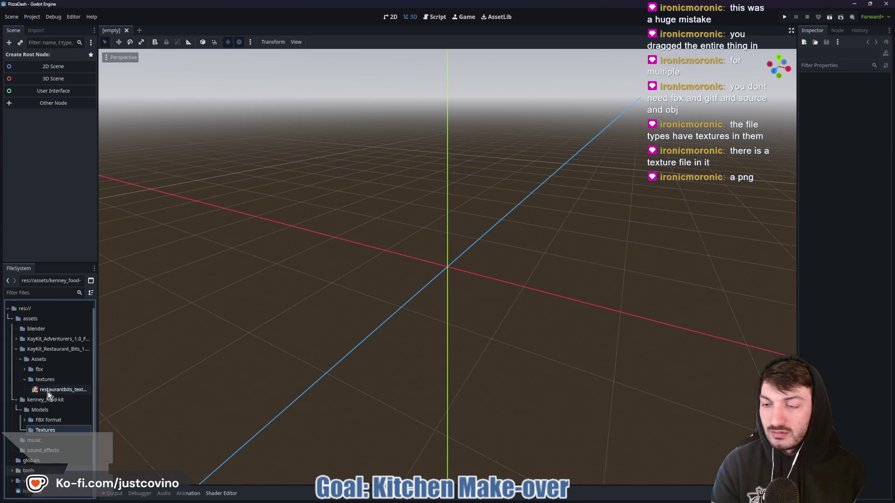
pyautogui.click(24, 379)
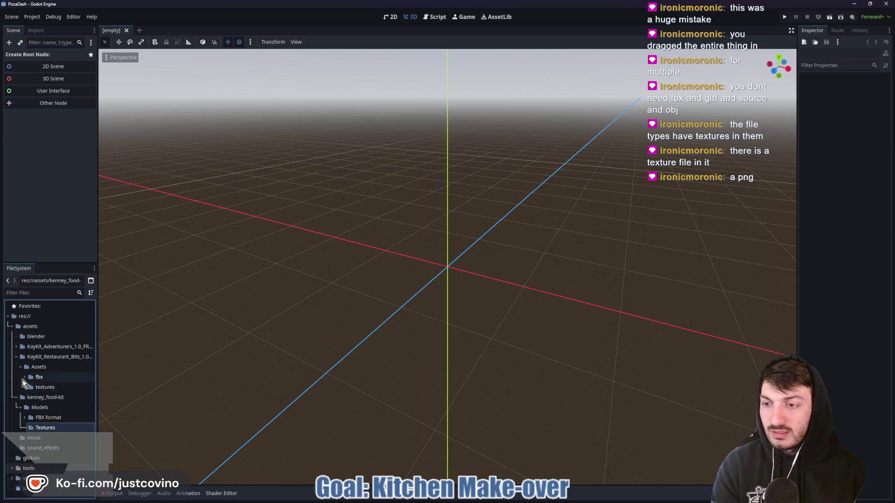
pyautogui.click(12, 327)
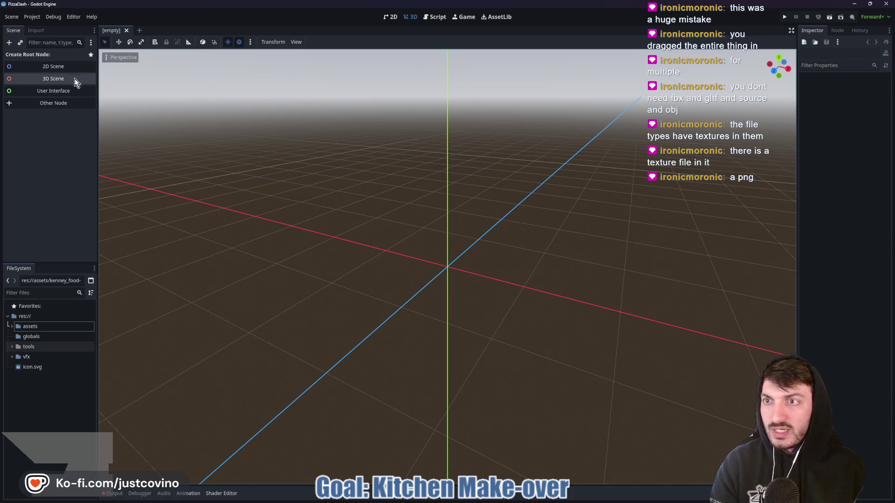
# Add a folder named player at the PizzaDash project root.
pyautogui.moveTo(292, 250); pyautogui.dragTo(143, 377)
pyautogui.rightClick(45, 391)
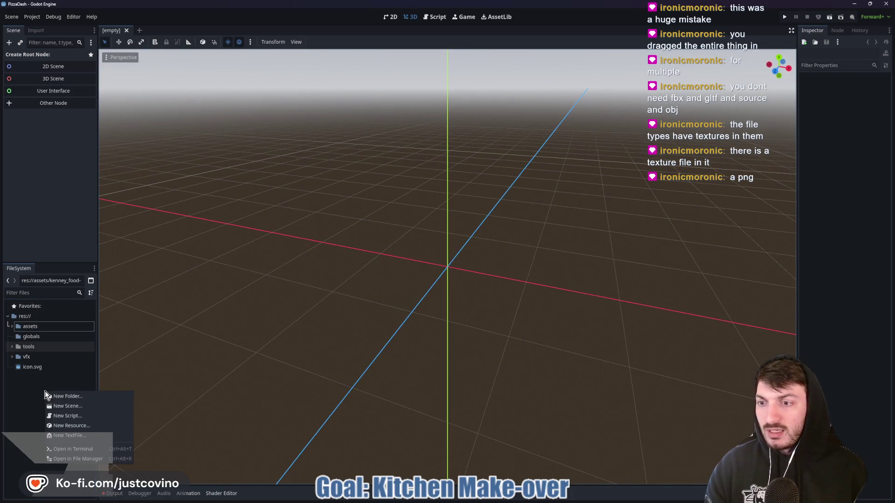
pyautogui.click(63, 394)
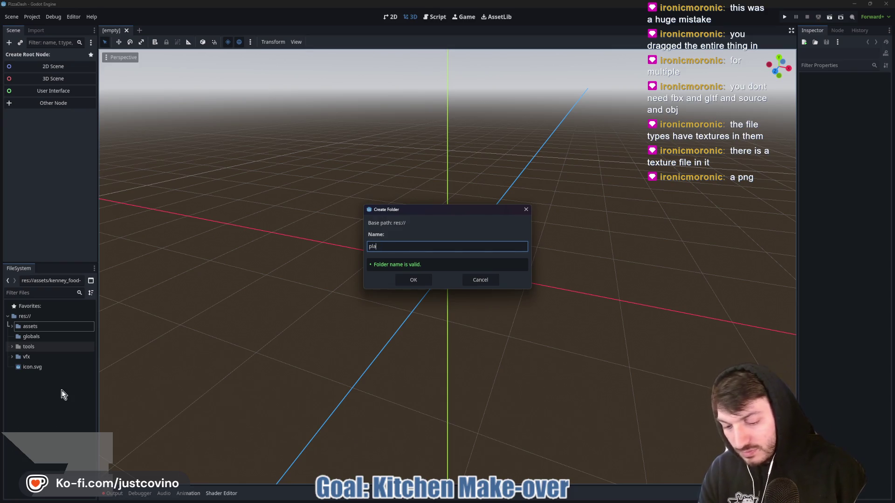
pyautogui.click(412, 281)
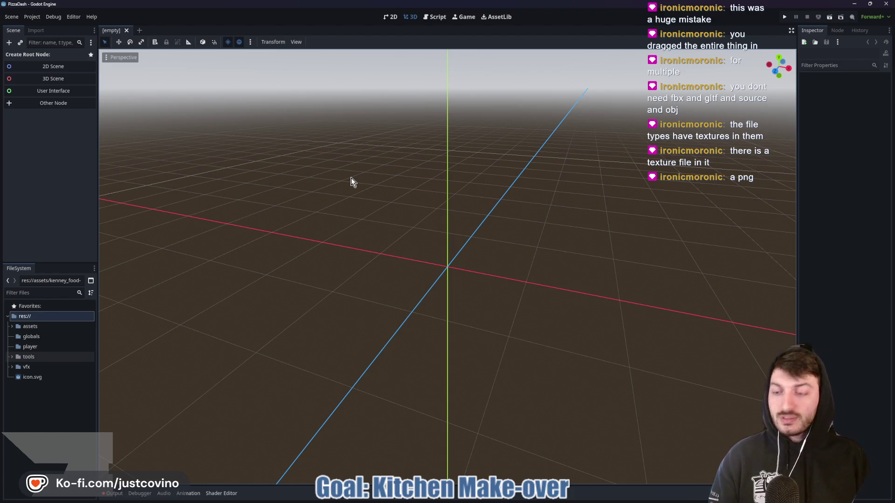
pyautogui.hotkey('ctrl', 'a')
# Add a CharacterBody3D scene root and rename it Player.
pyautogui.write('Character')
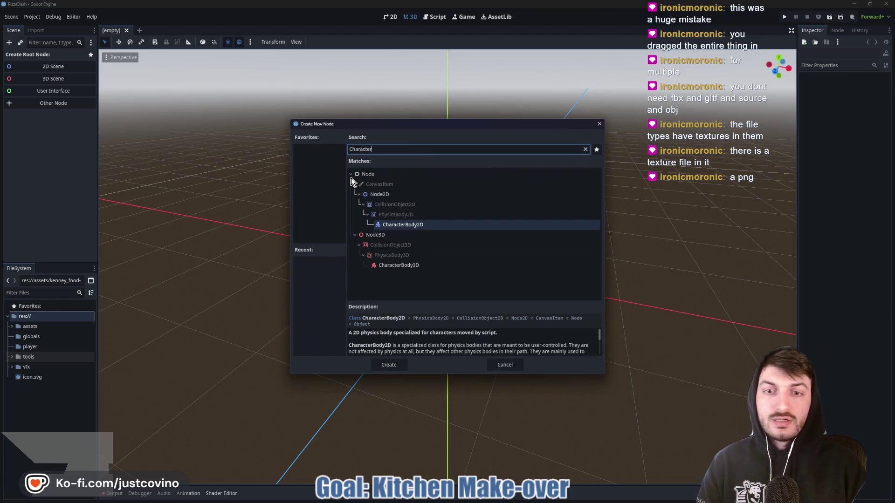
pyautogui.click(400, 265)
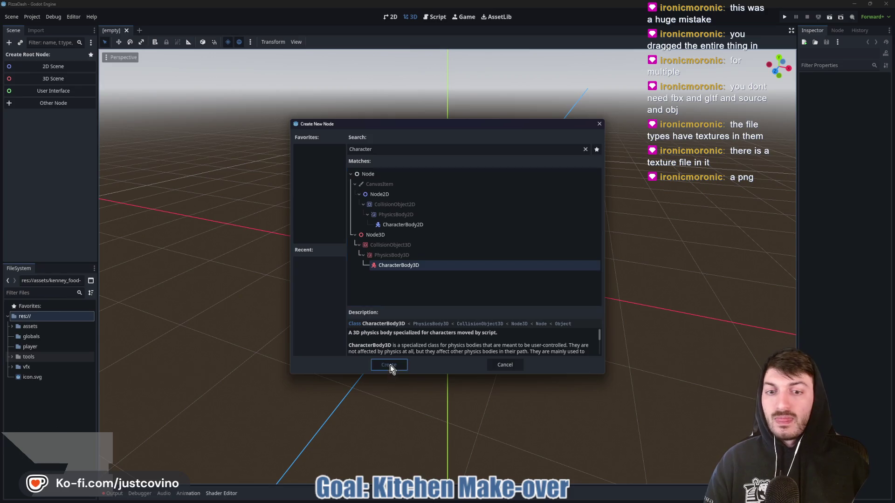
pyautogui.click(389, 365)
pyautogui.doubleClick(41, 57)
pyautogui.write('Pla')
pyautogui.press('Return')
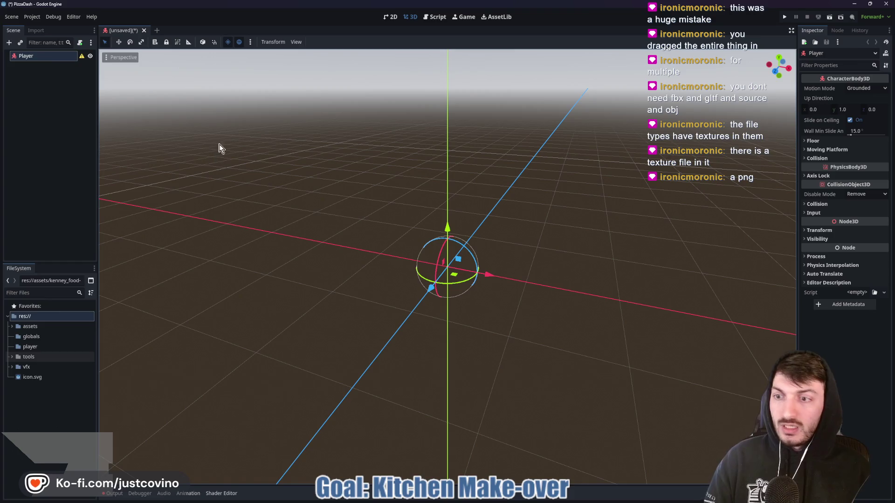
# Drag Barbarian.fbx from assets/KayKit_Adventurers/Characters/fbx into the viewport under Player.
pyautogui.click(12, 326)
pyautogui.click(17, 347)
pyautogui.click(24, 366)
pyautogui.scroll(-2, 60, 368)
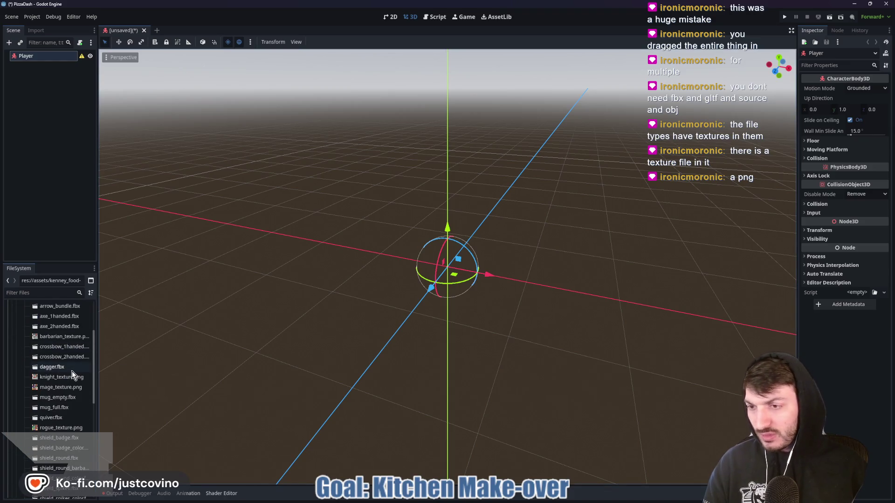
pyautogui.scroll(2, 47, 375)
pyautogui.click(20, 349)
pyautogui.click(19, 359)
pyautogui.click(25, 370)
pyautogui.scroll(-2, 51, 384)
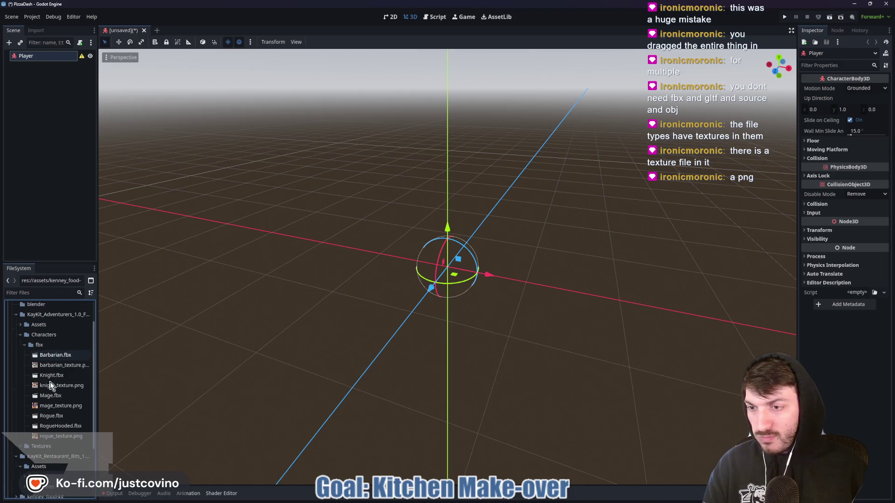
pyautogui.click(55, 357)
pyautogui.moveTo(55, 357)
pyautogui.mouseDown()
pyautogui.moveTo(133, 353)
pyautogui.moveTo(452, 281)
pyautogui.mouseUp()
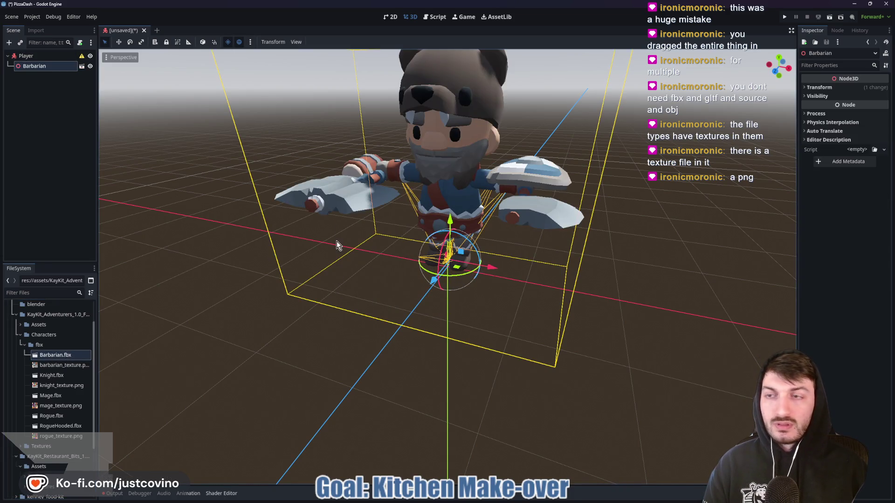
# Make the Barbarian's children editable and hide its cape and round shoulder piece.
pyautogui.rightClick(43, 69)
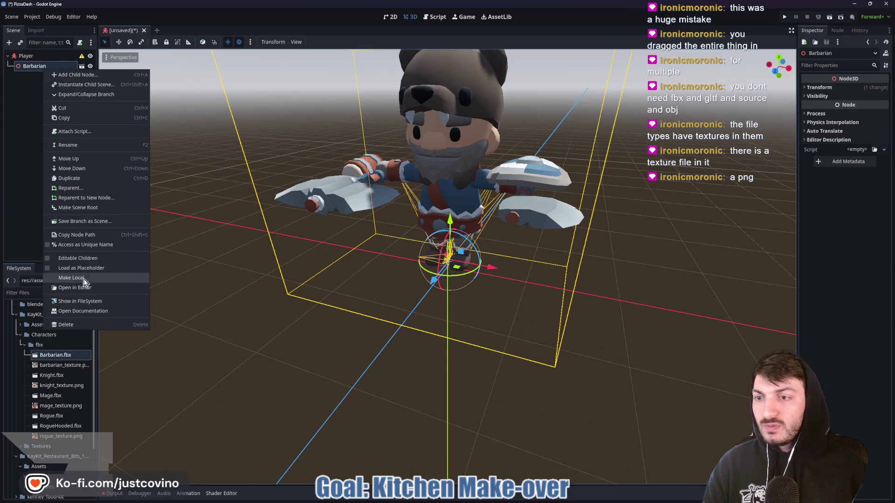
pyautogui.click(76, 259)
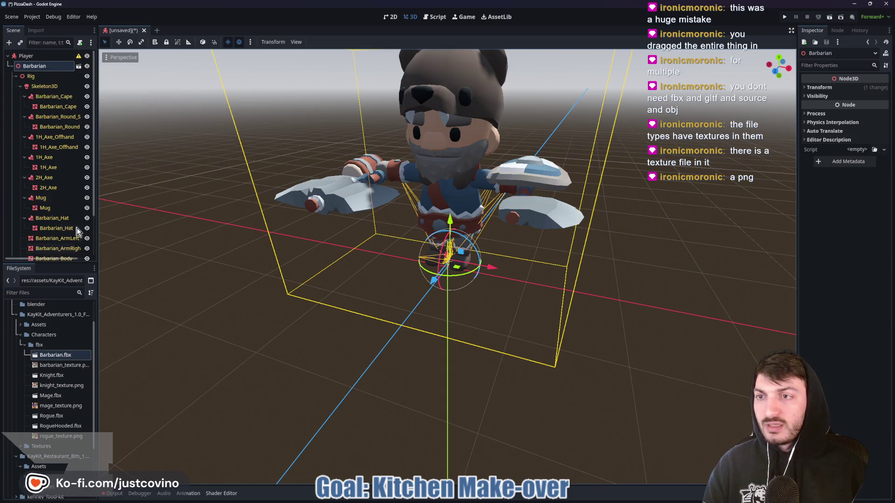
pyautogui.click(87, 96)
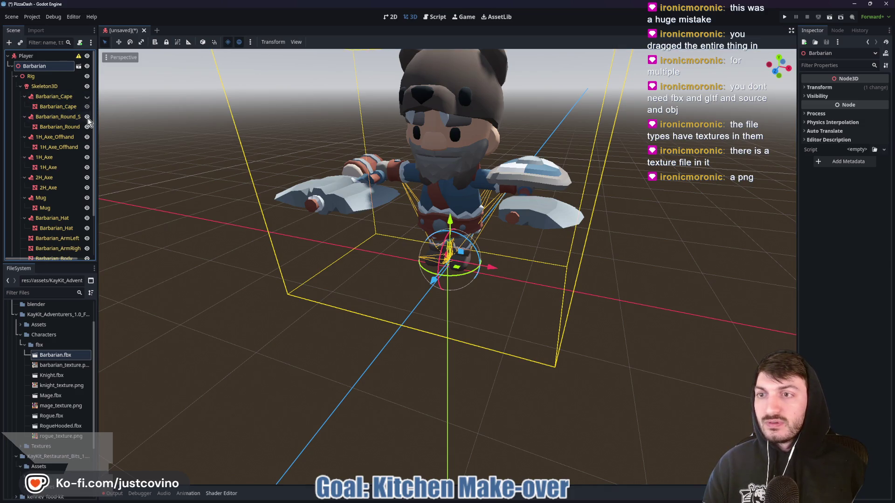
pyautogui.click(87, 118)
pyautogui.click(88, 118)
pyautogui.click(87, 119)
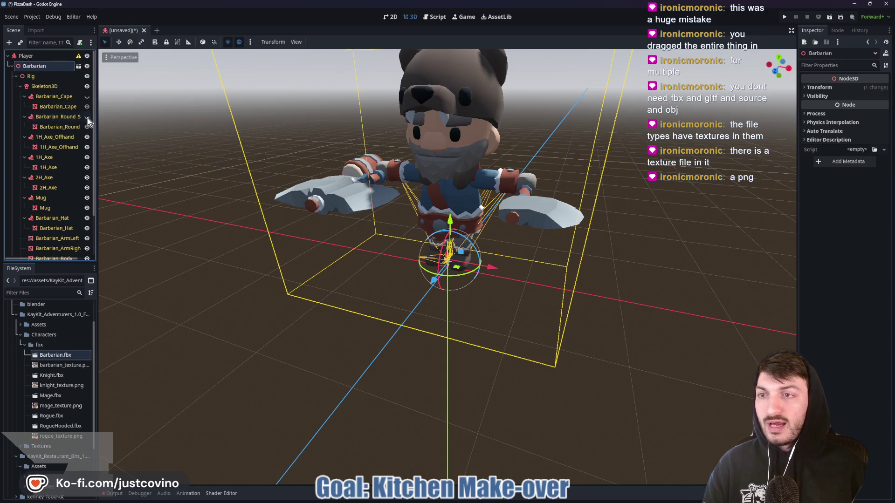
# Hide the 1H_Axe_Offhand, 1H_Axe, 2H_Axe, the mug and Barbarian_Hat.
pyautogui.click(88, 139)
pyautogui.click(87, 157)
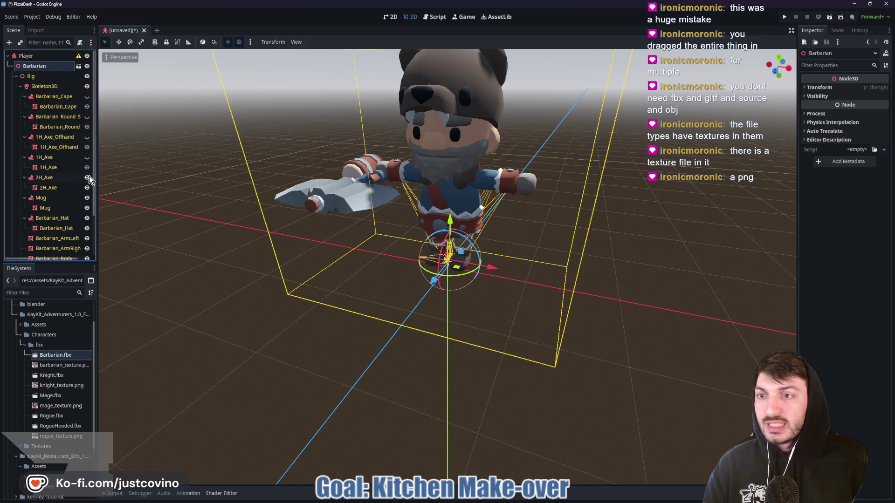
pyautogui.click(87, 178)
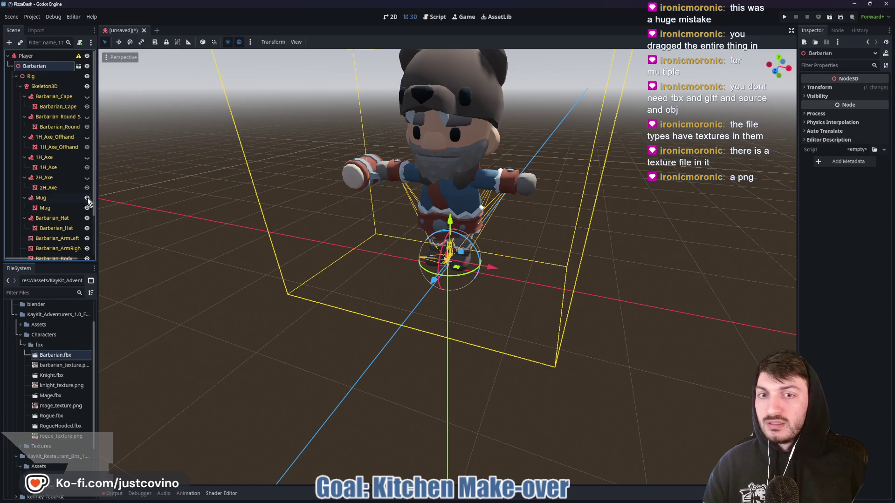
pyautogui.click(87, 198)
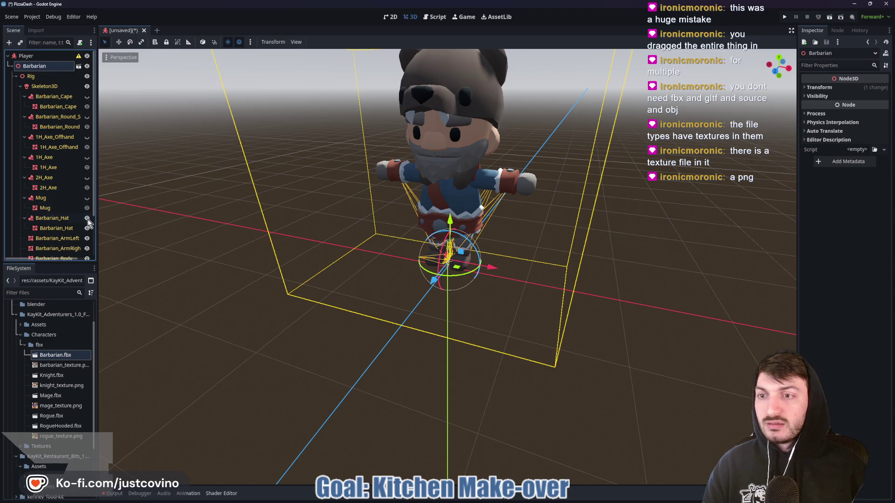
pyautogui.click(88, 219)
pyautogui.scroll(-1, 85, 214)
pyautogui.scroll(-1, 86, 214)
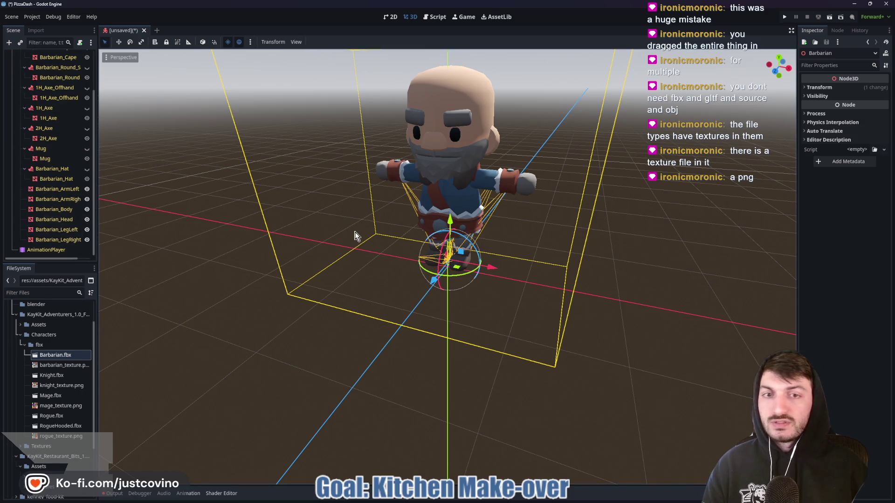
# Orbit to a front view of the Barbarian and collapse its part list.
pyautogui.moveTo(556, 278)
pyautogui.mouseDown()
pyautogui.moveTo(365, 266)
pyautogui.moveTo(547, 270)
pyautogui.moveTo(578, 261)
pyautogui.mouseUp()
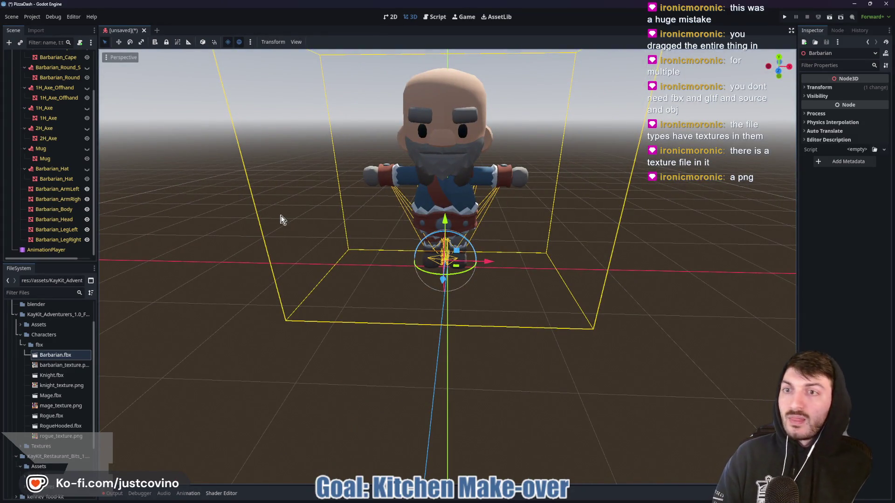
pyautogui.scroll(5, 44, 133)
pyautogui.click(13, 69)
pyautogui.doubleClick(42, 66)
pyautogui.press('Escape')
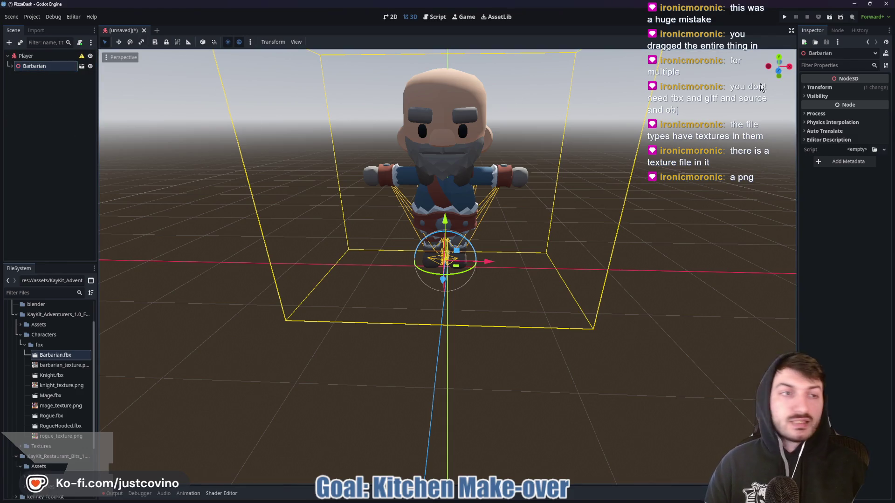
# Set the Barbarian's Position X and Z to 0 and Rotation Y to -180.
pyautogui.click(816, 88)
pyautogui.click(820, 108)
pyautogui.write('0')
pyautogui.press('Tab')
pyautogui.press('Tab')
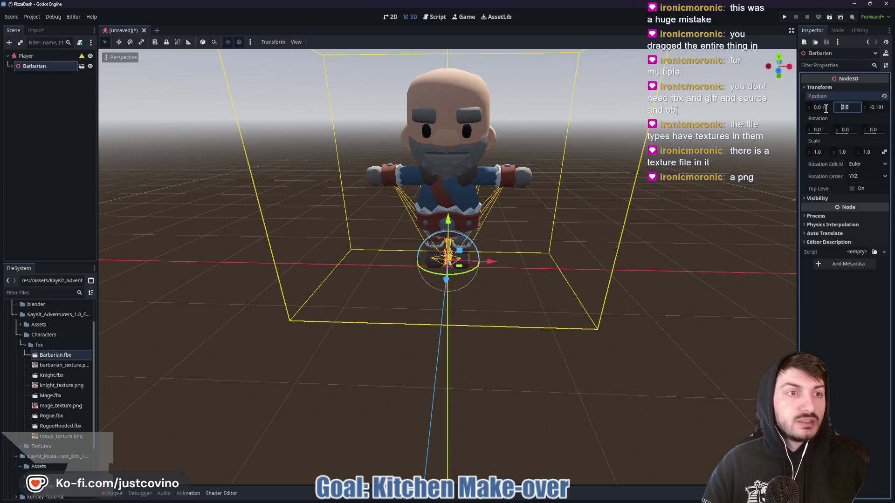
pyautogui.write('0')
pyautogui.press('Return')
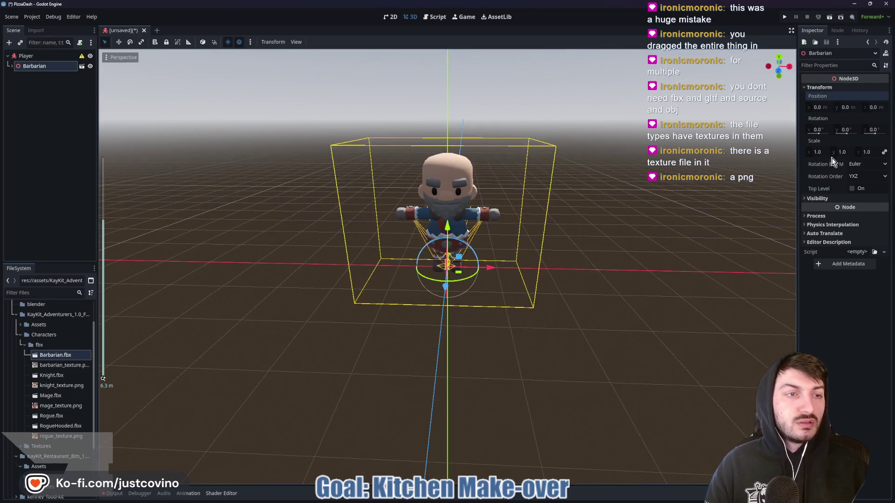
pyautogui.click(847, 130)
pyautogui.write('-180')
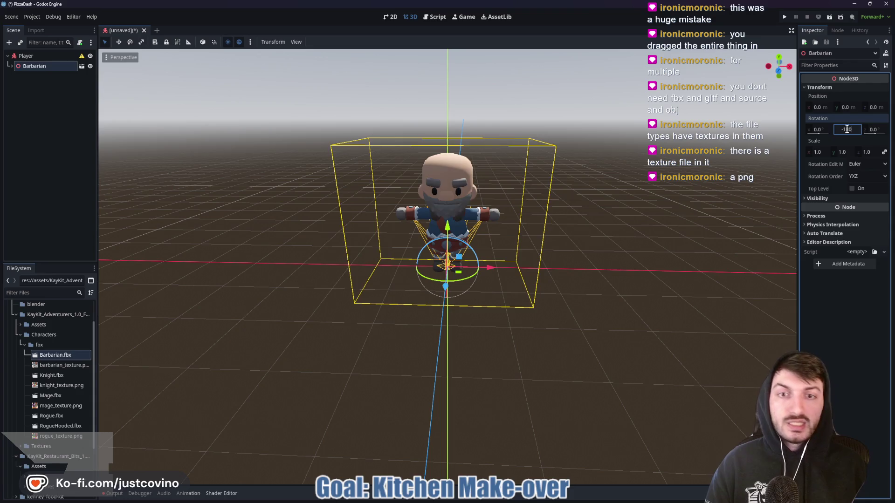
pyautogui.press('Return')
pyautogui.moveTo(546, 161)
pyautogui.mouseDown()
pyautogui.moveTo(499, 183)
pyautogui.moveTo(430, 180)
pyautogui.mouseUp()
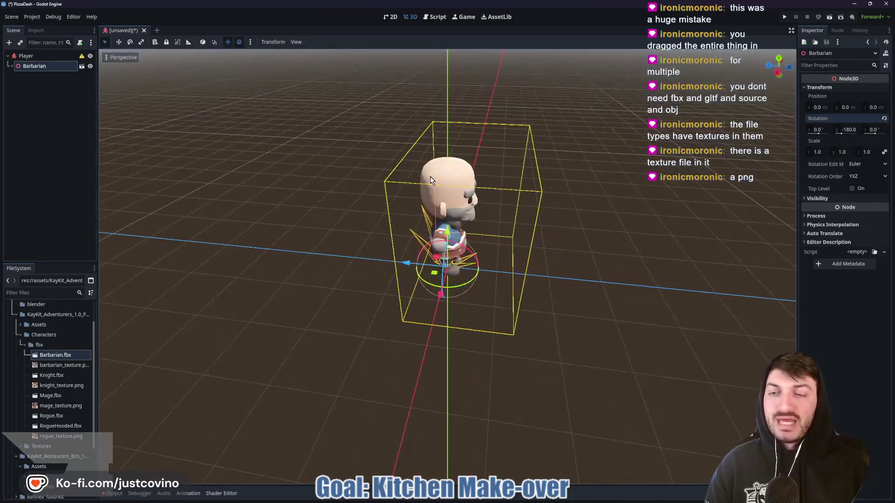
pyautogui.click(33, 56)
# Add a CollisionShape3D child to Player and give it a capsule shape.
pyautogui.hotkey('ctrl', 'a')
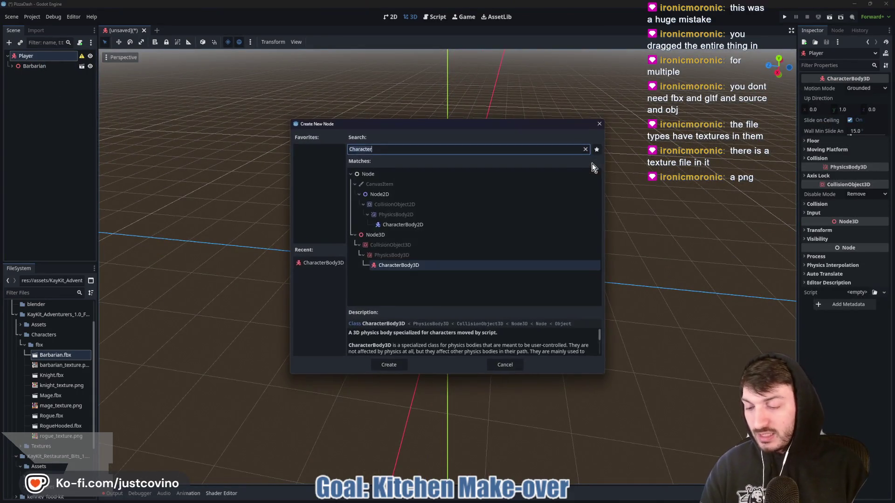
pyautogui.write('collisionshape')
pyautogui.press('Return')
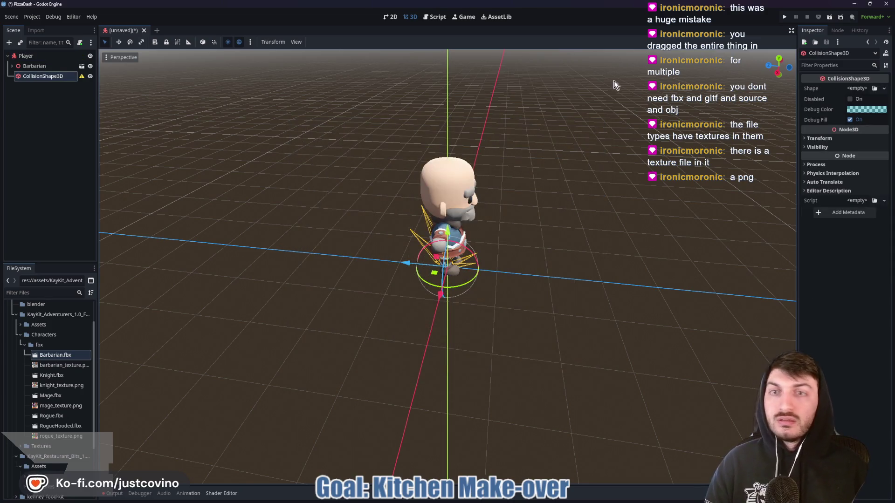
pyautogui.click(885, 88)
pyautogui.click(850, 144)
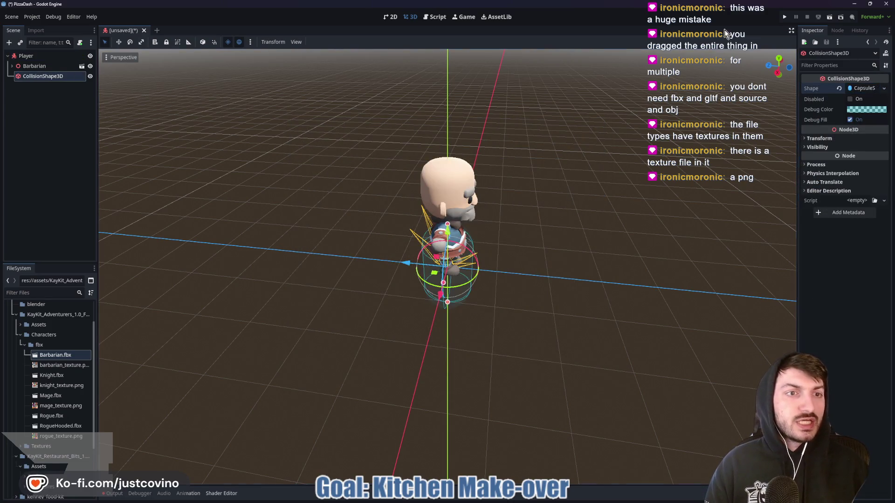
# Raise the capsule about 1 unit and move CollisionShape3D above Barbarian.
pyautogui.click(778, 73)
pyautogui.moveTo(447, 224)
pyautogui.mouseDown()
pyautogui.moveTo(447, 161)
pyautogui.moveTo(513, 220)
pyautogui.moveTo(443, 231)
pyautogui.mouseUp()
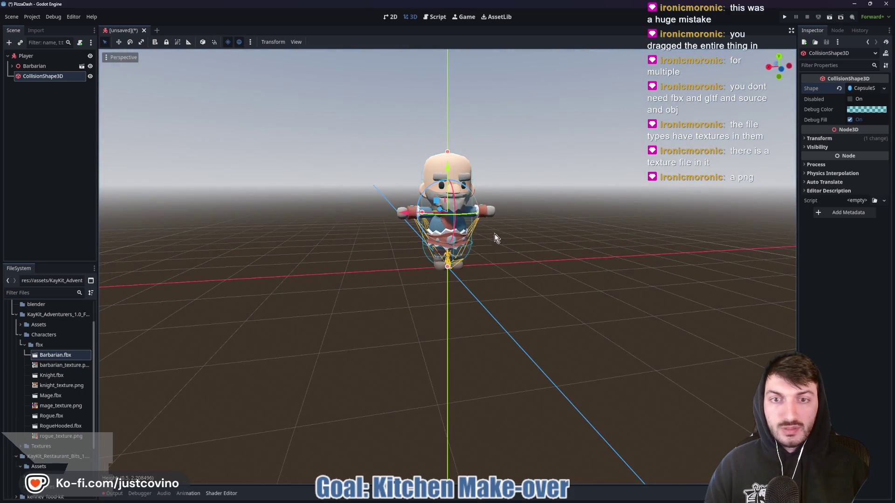
pyautogui.moveTo(371, 236); pyautogui.dragTo(475, 236)
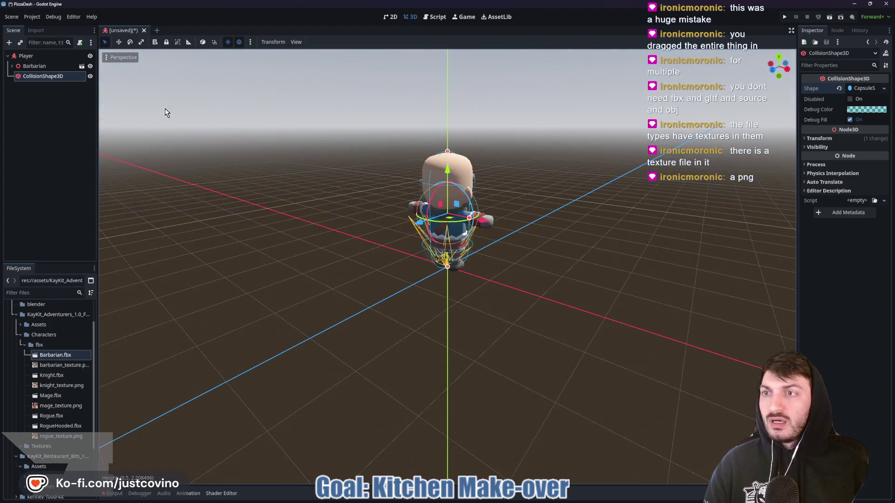
pyautogui.moveTo(20, 82); pyautogui.dragTo(21, 64)
pyautogui.click(37, 56)
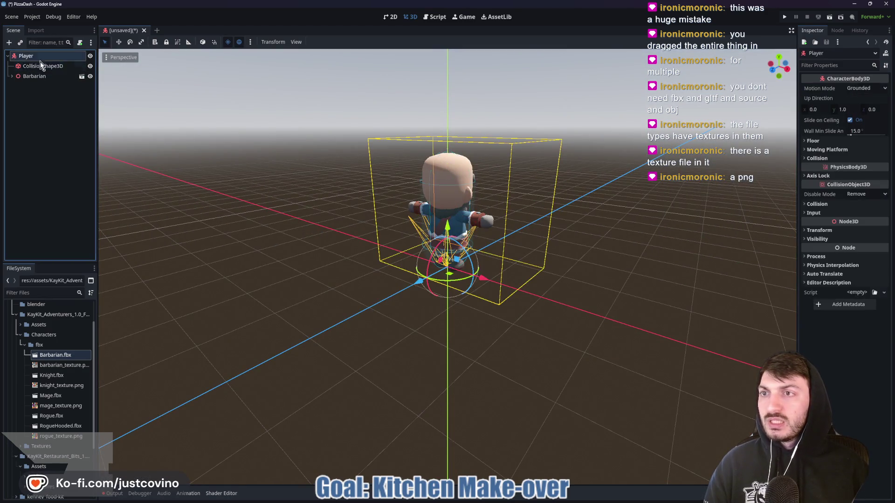
# Instantiate shakeable_camera.tscn under Player and make its children editable.
pyautogui.hotkey('ctrl', 'shift', 'a')
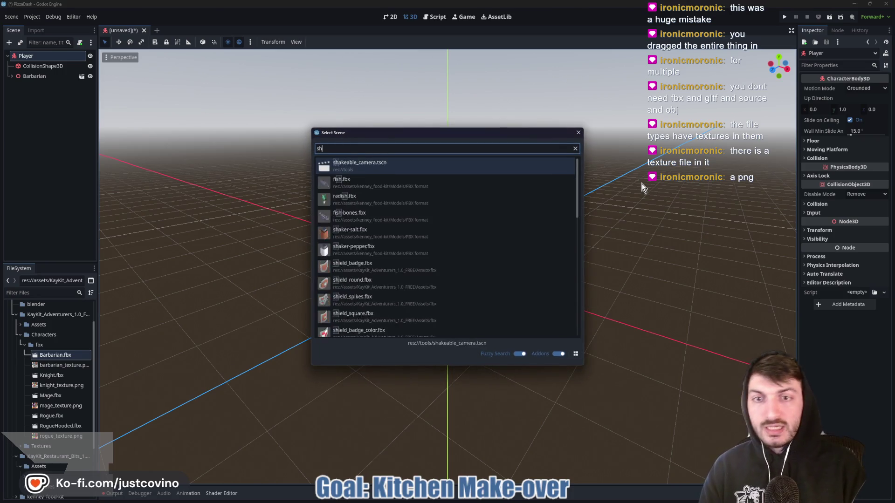
pyautogui.press('Return')
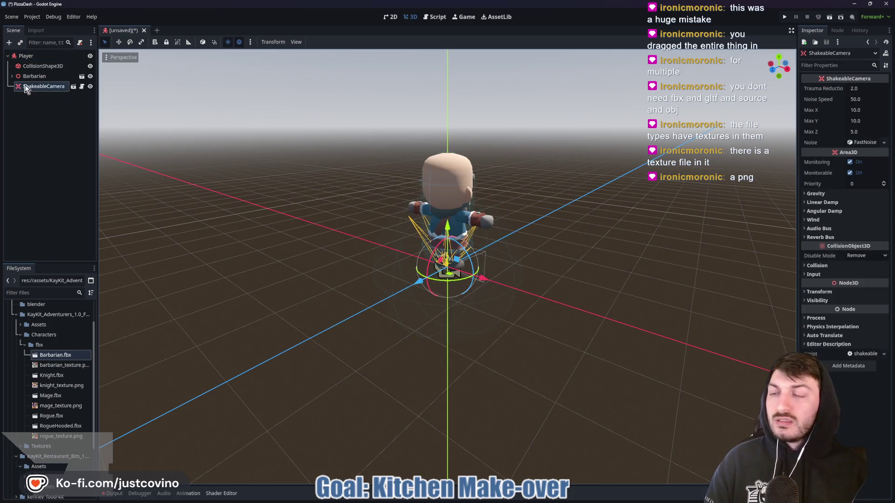
pyautogui.rightClick(30, 86)
pyautogui.click(64, 312)
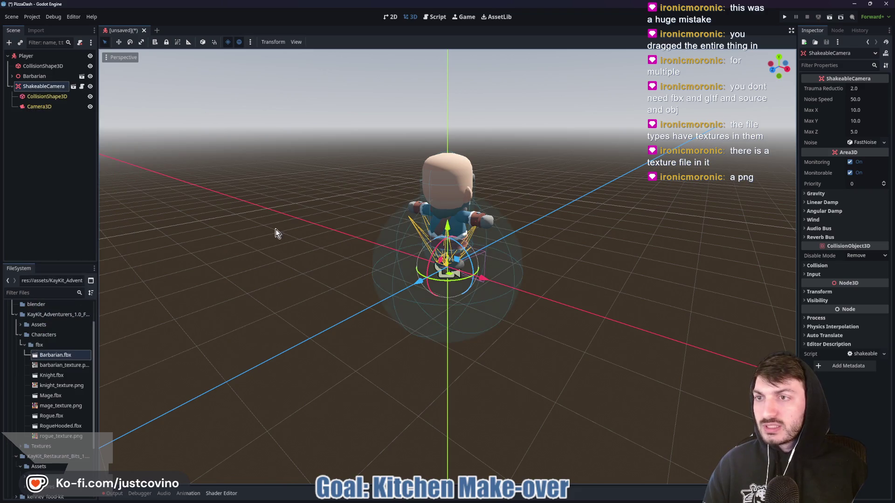
pyautogui.moveTo(546, 191)
pyautogui.mouseDown()
pyautogui.moveTo(599, 229)
pyautogui.moveTo(532, 225)
pyautogui.moveTo(573, 237)
pyautogui.mouseUp()
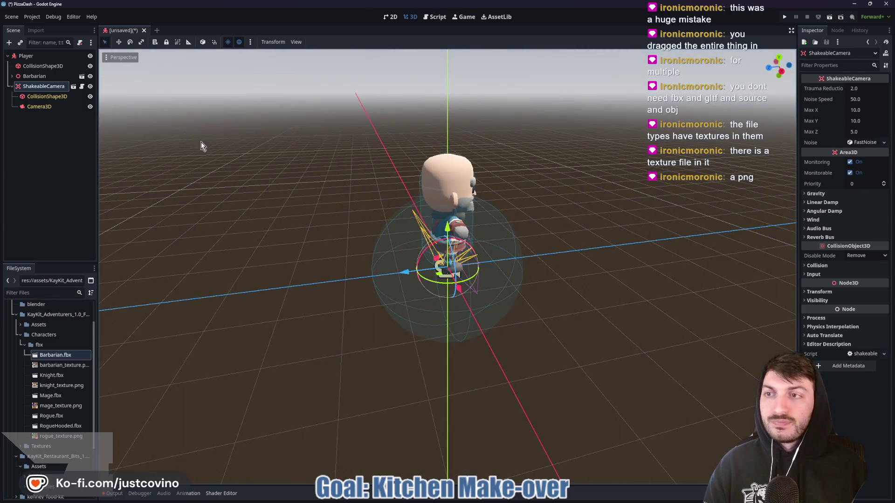
pyautogui.click(37, 56)
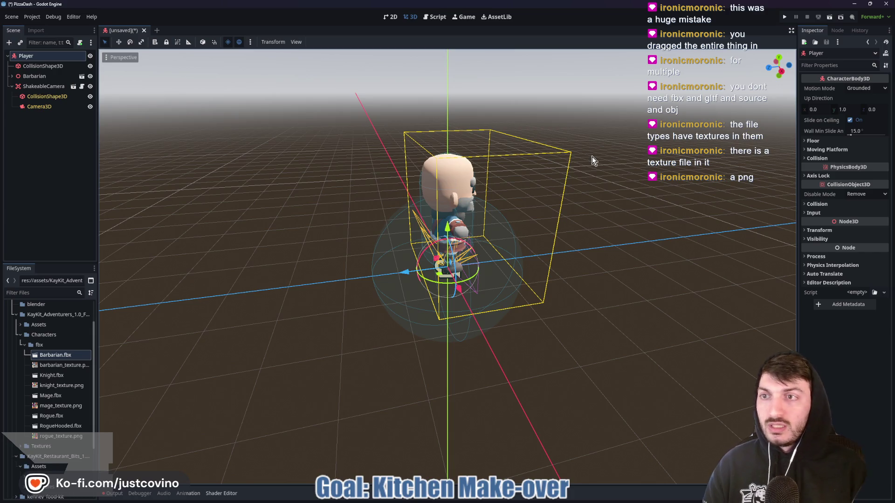
# Add a Node3D under Player and rename it CameraPivot.
pyautogui.hotkey('ctrl', 'a')
pyautogui.write('node3')
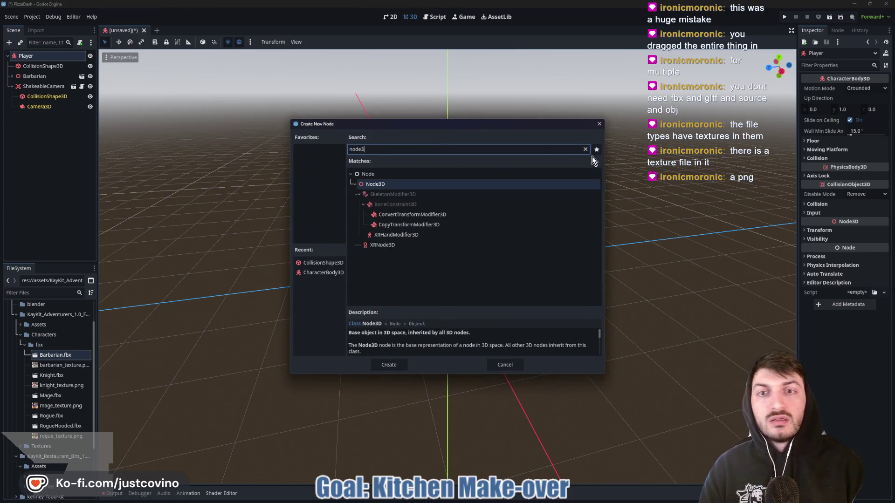
pyautogui.press('Return')
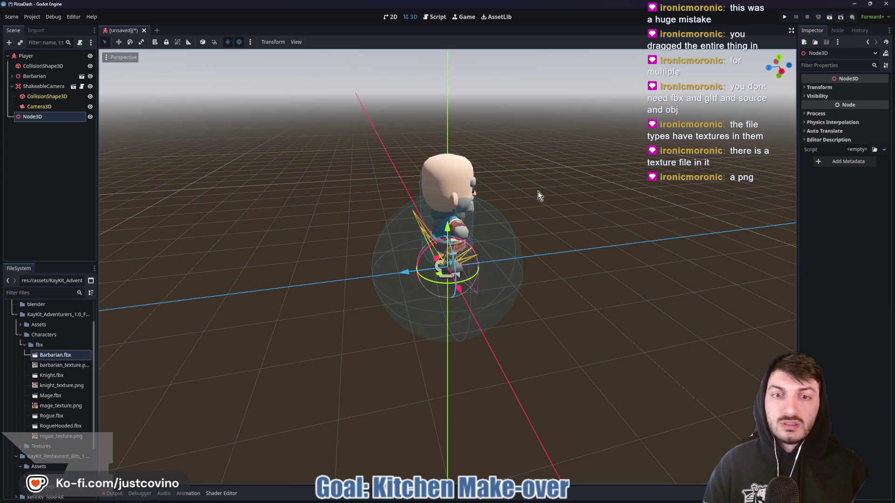
pyautogui.doubleClick(51, 119)
pyautogui.write('CameraPivot')
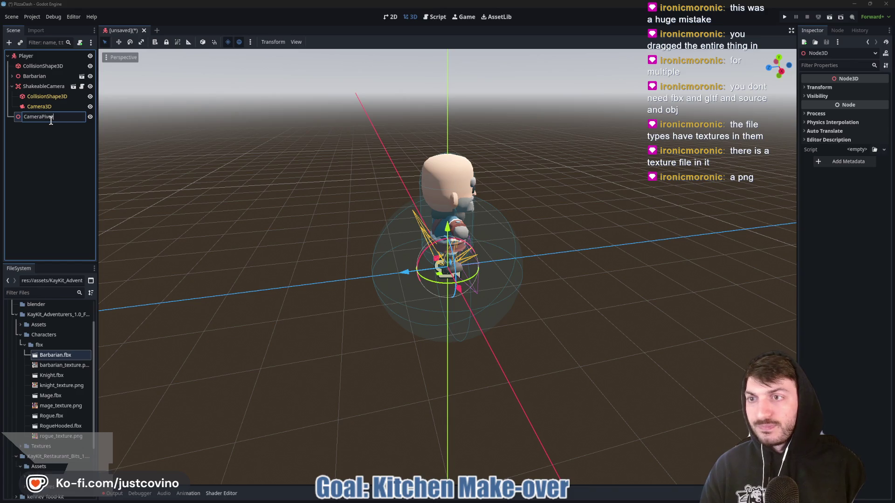
pyautogui.press('Return')
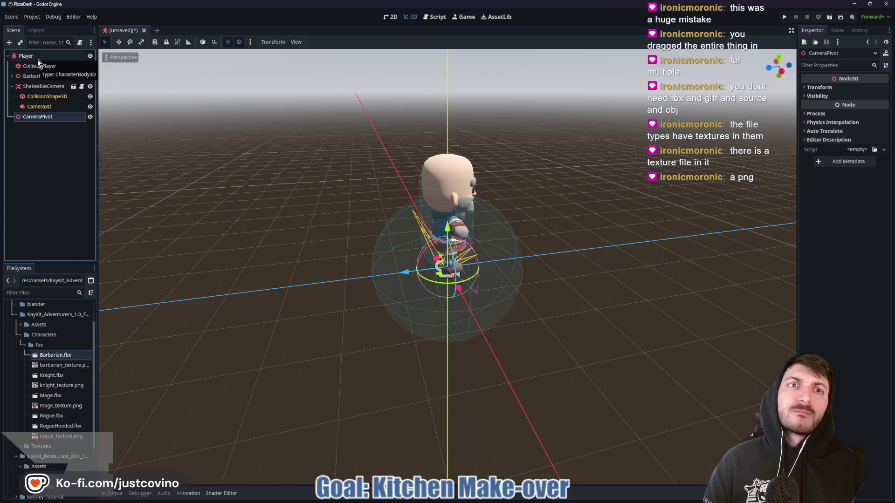
# Select ShakeableCamera and view the scene from slightly off top-down.
pyautogui.click(35, 87)
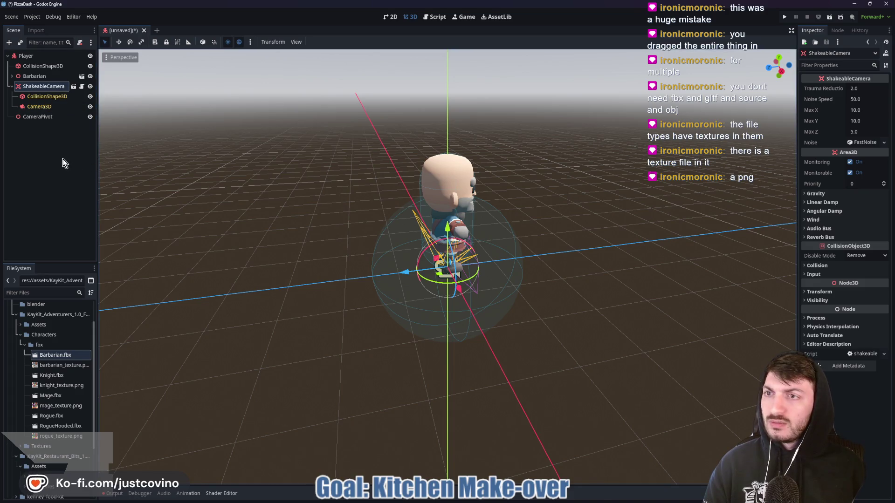
pyautogui.moveTo(334, 221); pyautogui.dragTo(340, 224)
pyautogui.scroll(-5, 525, 282)
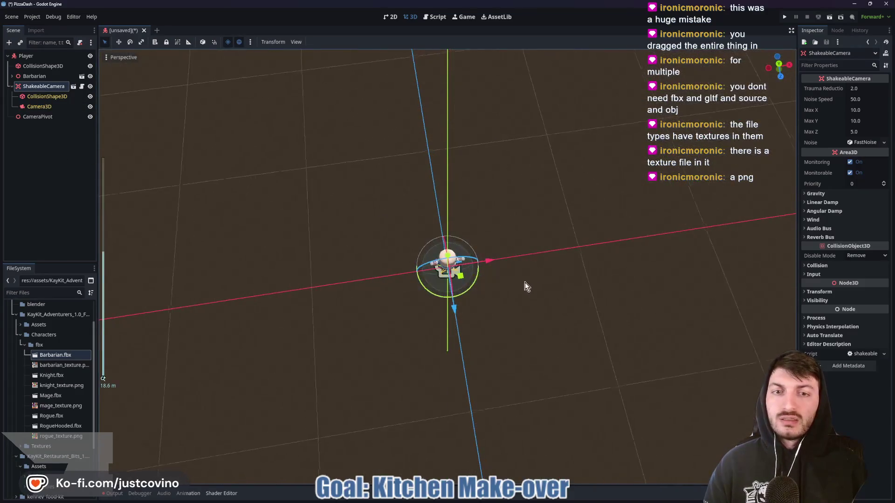
pyautogui.scroll(-3, 534, 283)
pyautogui.press('KP_7')
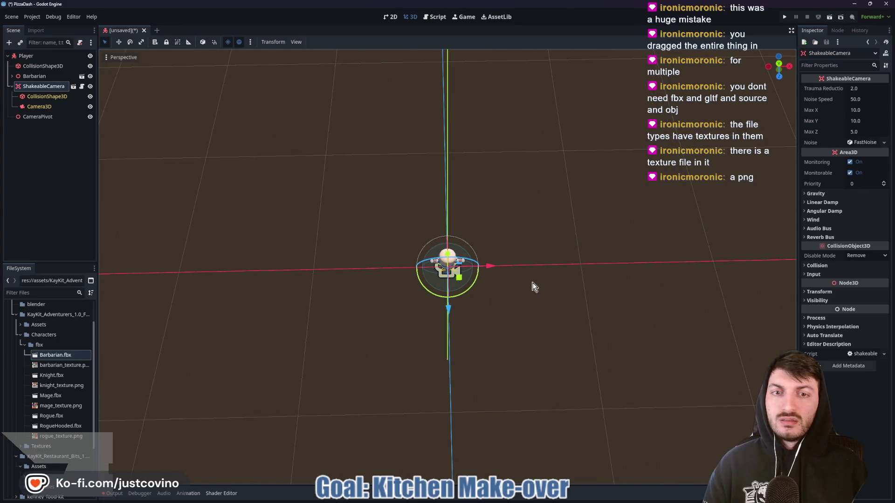
pyautogui.moveTo(545, 300); pyautogui.dragTo(546, 278)
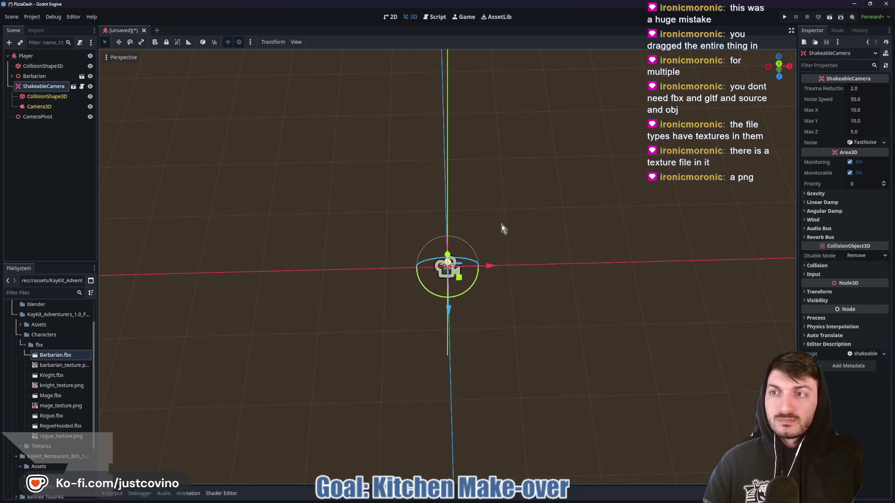
# Delete the ShakeableCamera and CameraPivot nodes.
pyautogui.click(30, 88)
pyautogui.press('Delete')
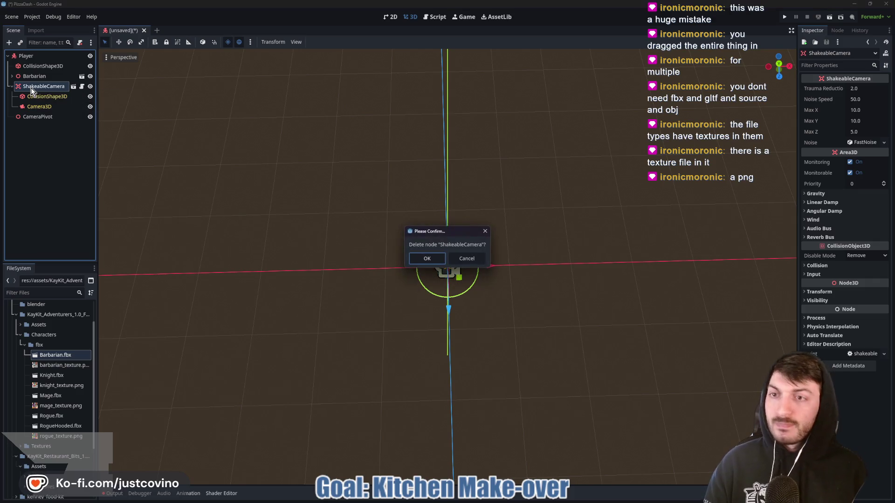
pyautogui.click(427, 258)
pyautogui.click(45, 88)
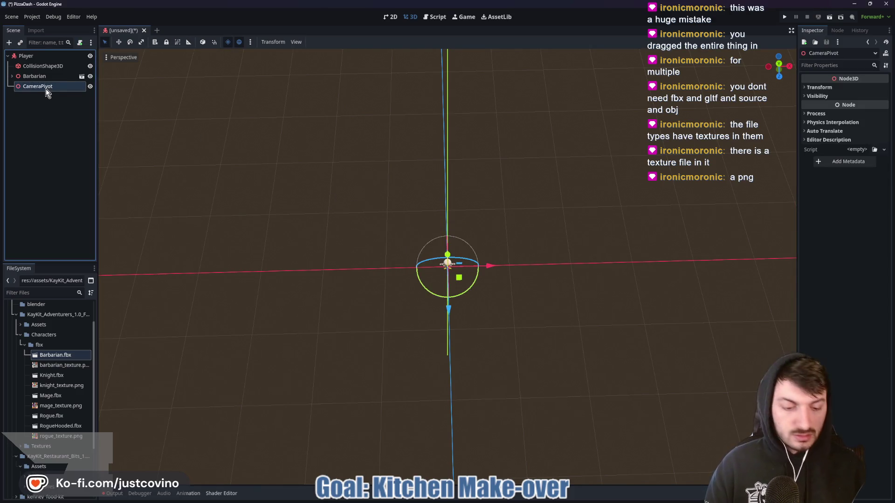
pyautogui.press('Delete')
pyautogui.click(426, 257)
# Save the scene as player.tscn in the player folder and begin attaching a script.
pyautogui.click(46, 61)
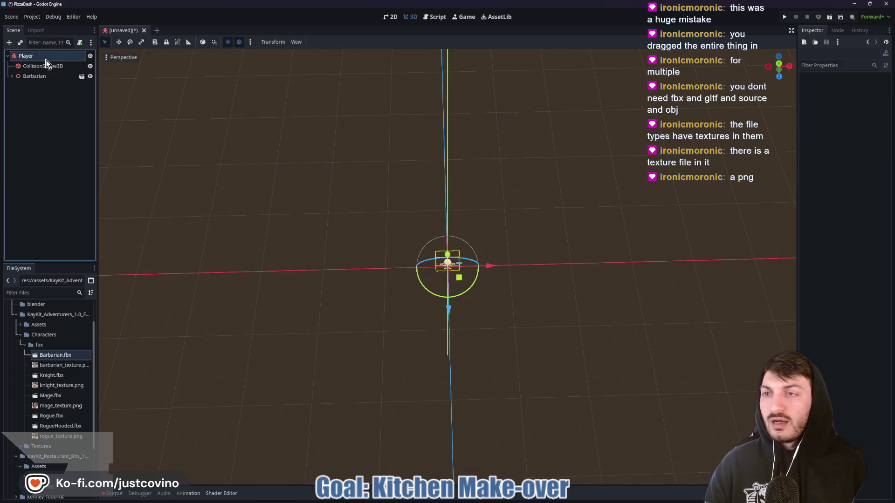
pyautogui.hotkey('ctrl', 's')
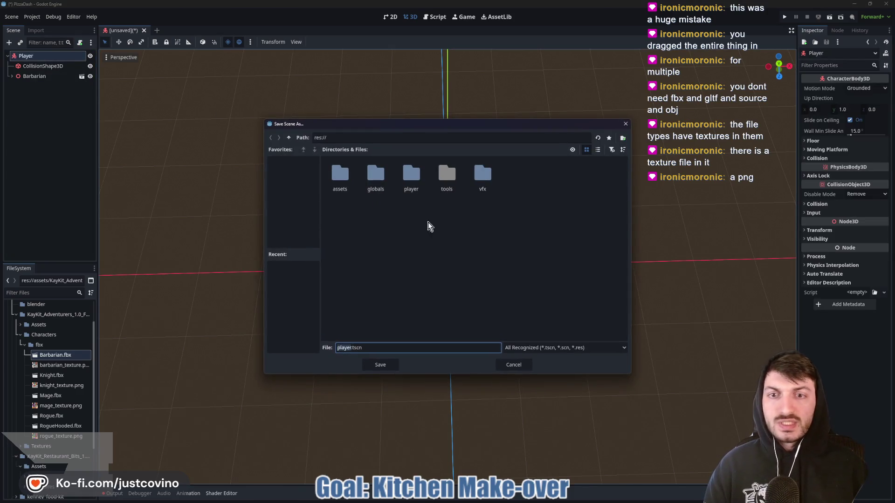
pyautogui.doubleClick(411, 177)
pyautogui.click(379, 364)
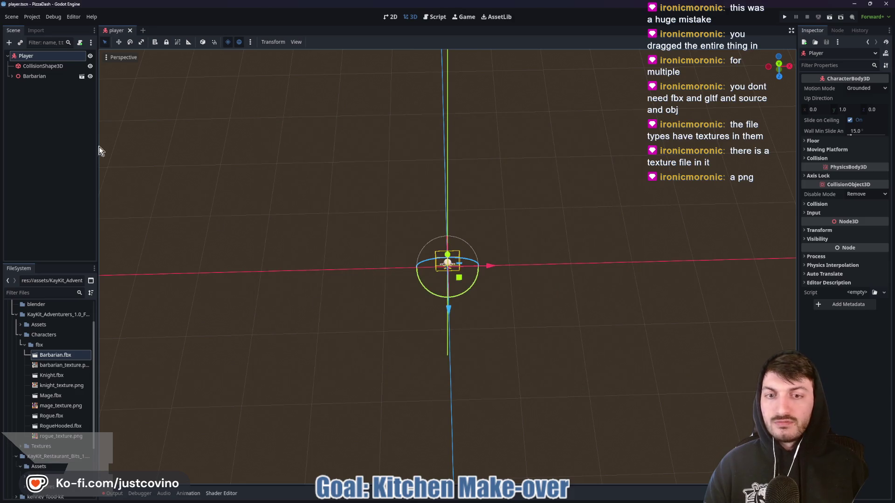
pyautogui.click(80, 43)
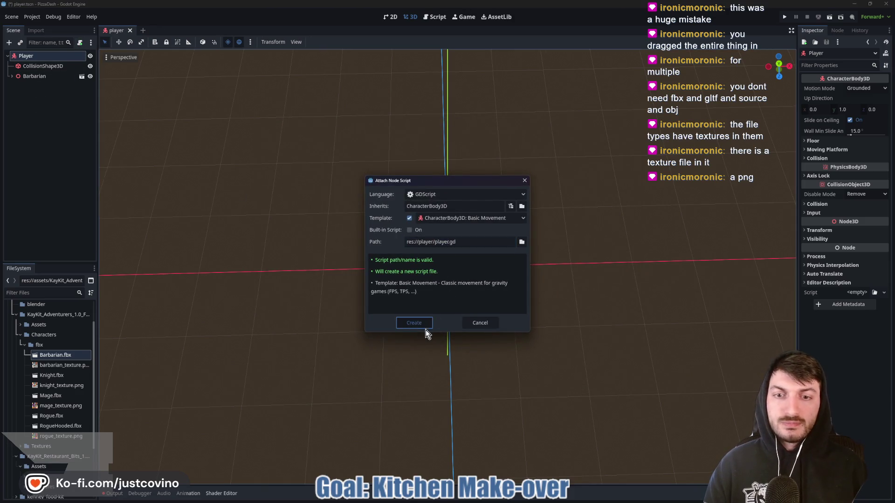
# Create player.gd from the Basic Movement template, add 'class_name Player' on line 1, and save.
pyautogui.click(426, 330)
pyautogui.write('class_na')
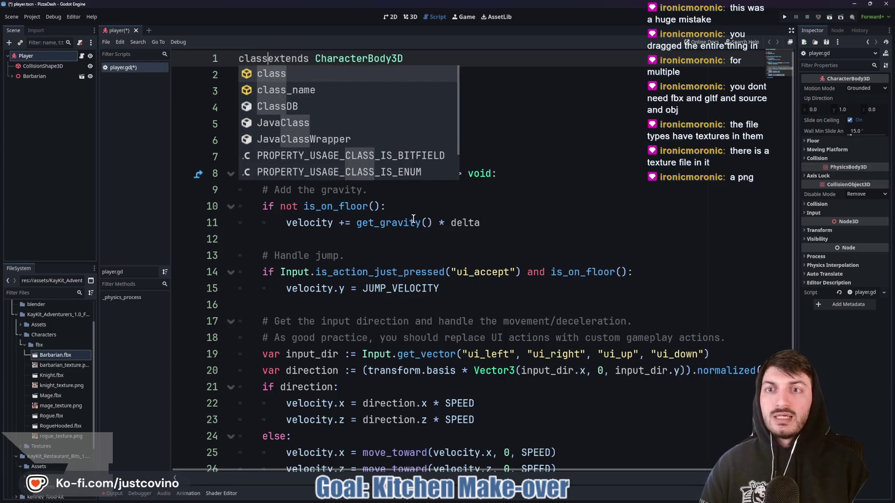
pyautogui.write('me Player')
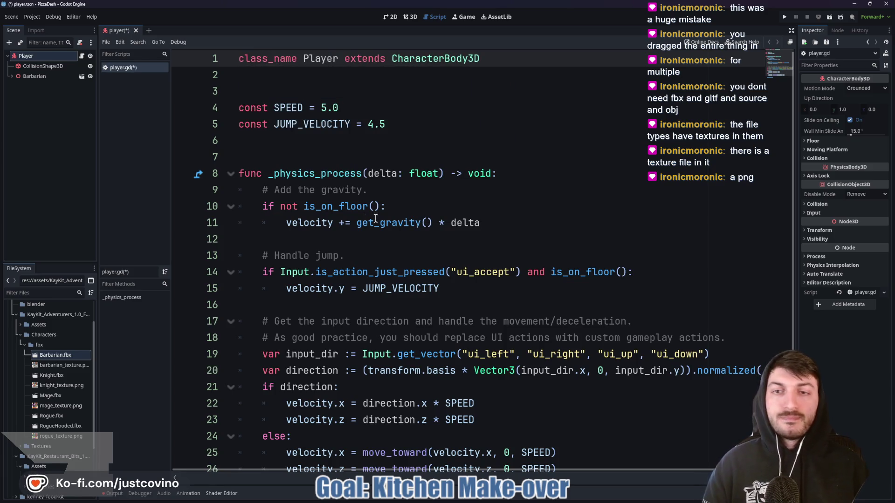
pyautogui.click(426, 223)
pyautogui.hotkey('ctrl', 's')
pyautogui.scroll(-2, 399, 242)
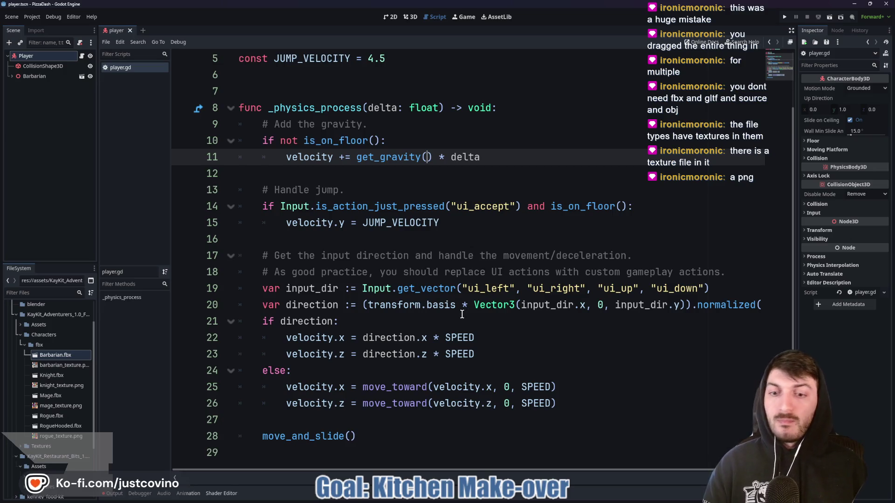
pyautogui.moveTo(334, 434)
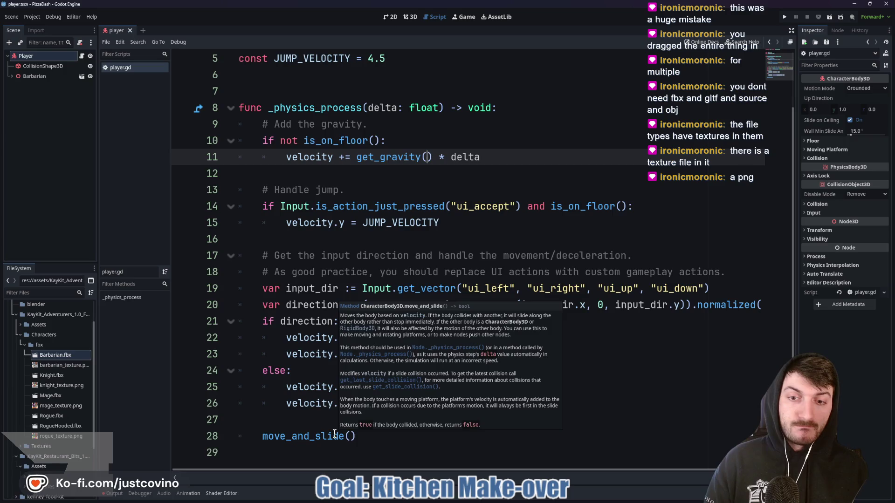
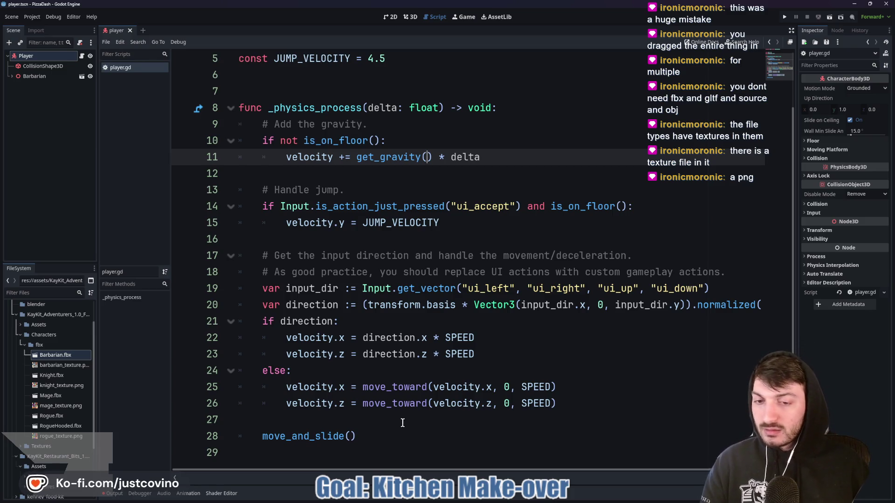
# Delete the template movement code and SPEED/JUMP_VELOCITY constants from player.gd, then save it.
pyautogui.moveTo(393, 442)
pyautogui.mouseDown()
pyautogui.moveTo(238, 140)
pyautogui.moveTo(236, 91)
pyautogui.mouseUp()
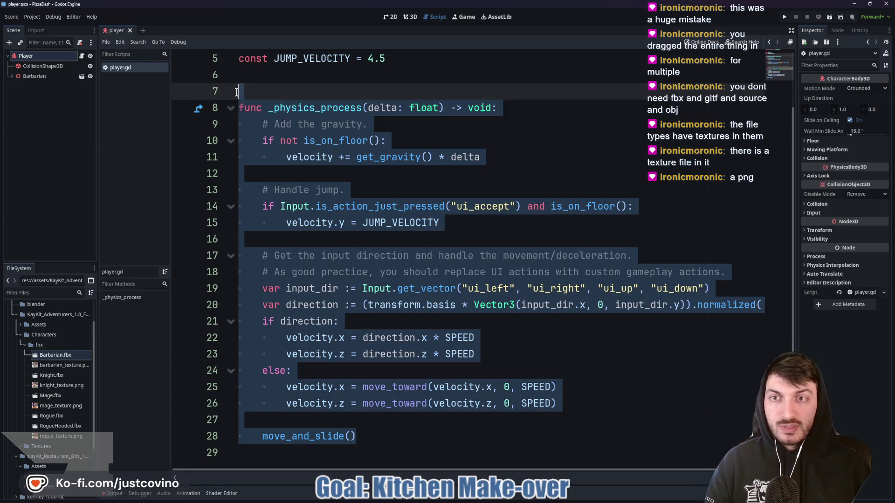
pyautogui.press('Delete')
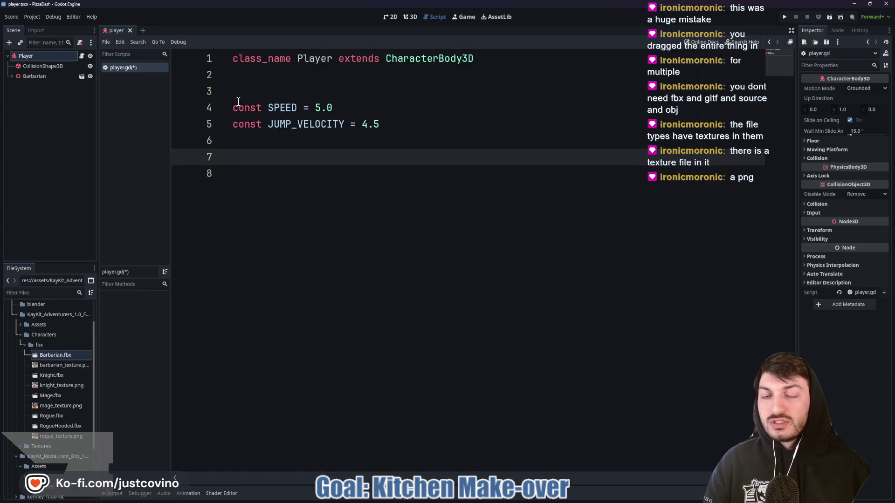
pyautogui.moveTo(258, 143); pyautogui.dragTo(226, 108)
pyautogui.press('Delete')
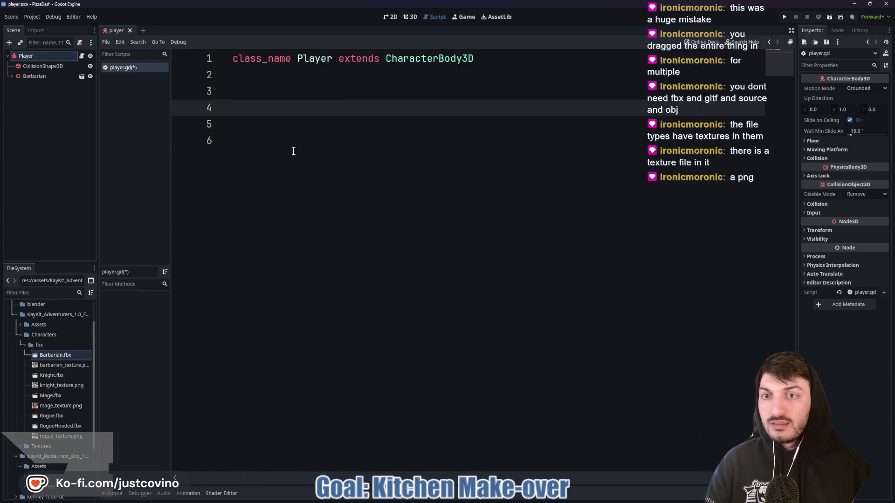
pyautogui.click(303, 143)
pyautogui.hotkey('ctrl', 's')
pyautogui.click(40, 17)
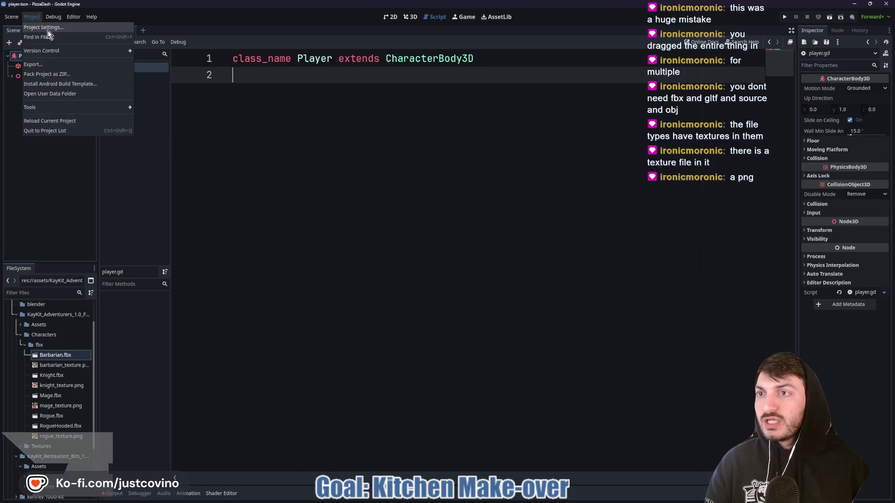
# Set Max FPS to 120 in the Project Settings run options.
pyautogui.click(47, 30)
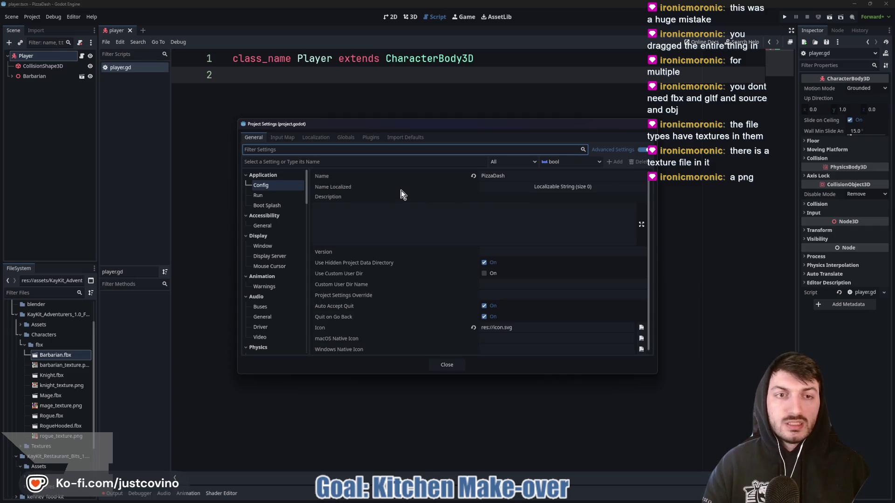
pyautogui.click(260, 196)
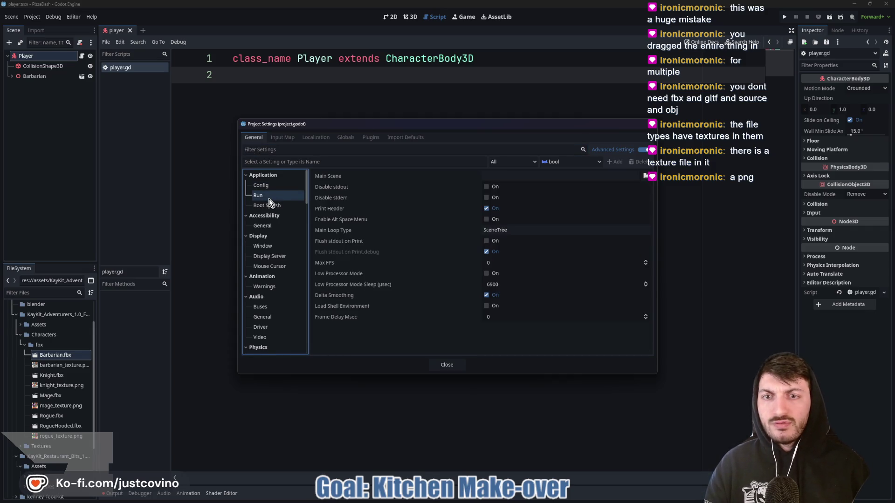
pyautogui.click(508, 262)
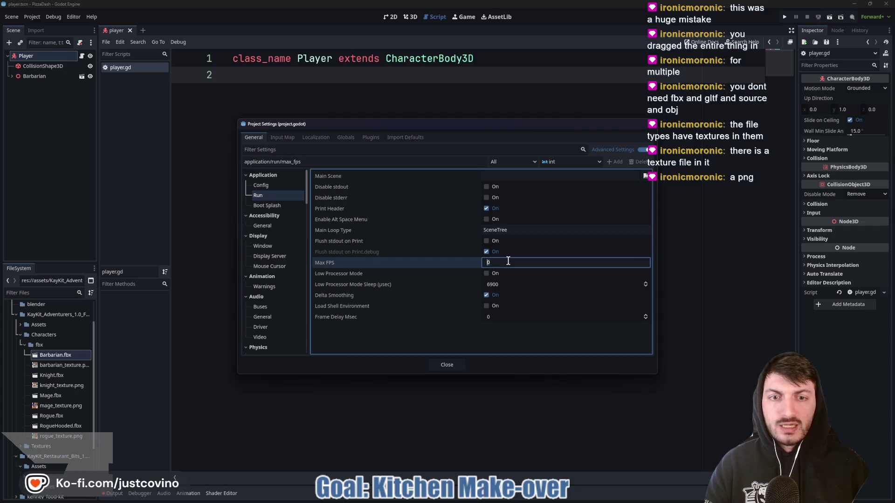
pyautogui.write('120')
pyautogui.press('Return')
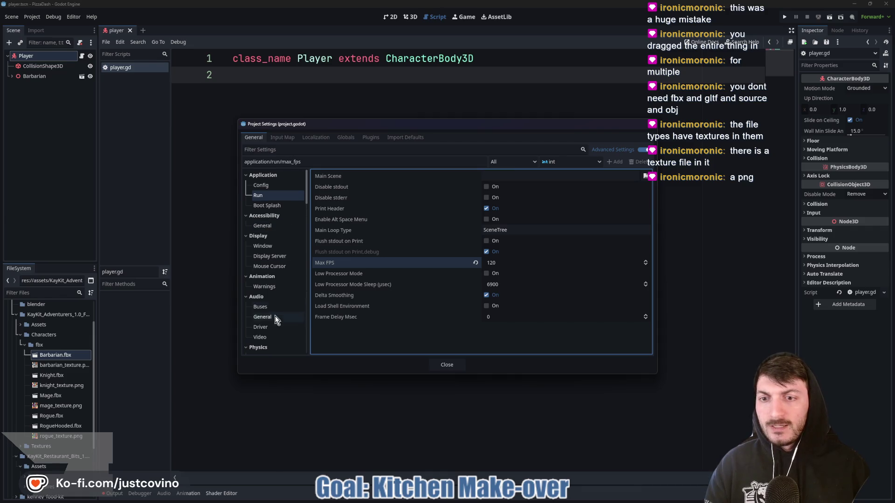
# Switch the 3D physics engine to Jolt Physics.
pyautogui.scroll(-4, 275, 316)
pyautogui.click(272, 254)
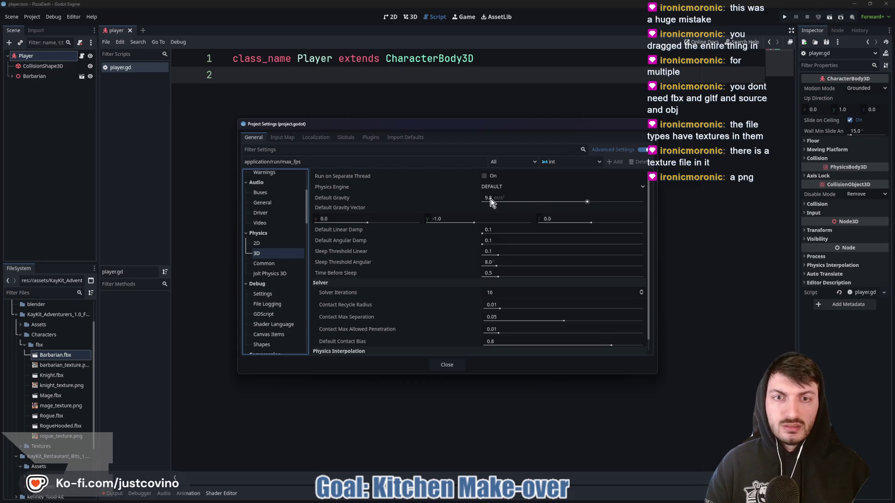
pyautogui.click(507, 187)
pyautogui.click(519, 215)
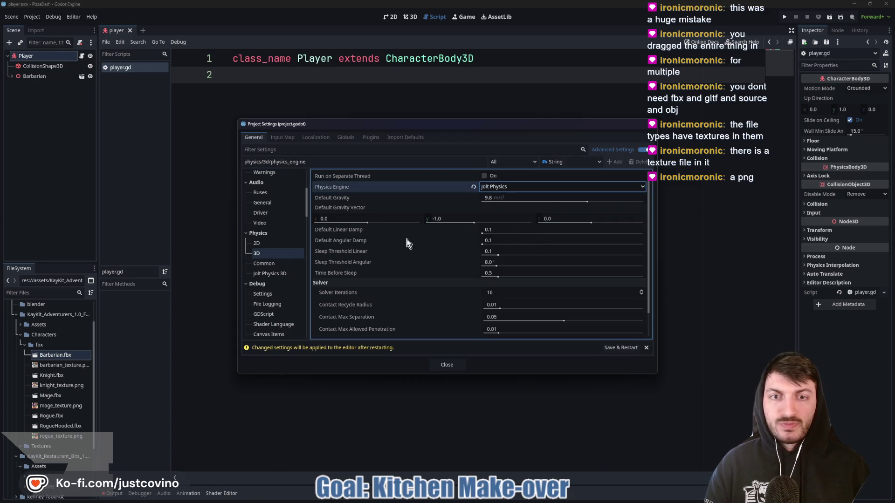
# Set the display window Stretch Mode to viewport.
pyautogui.scroll(5, 278, 273)
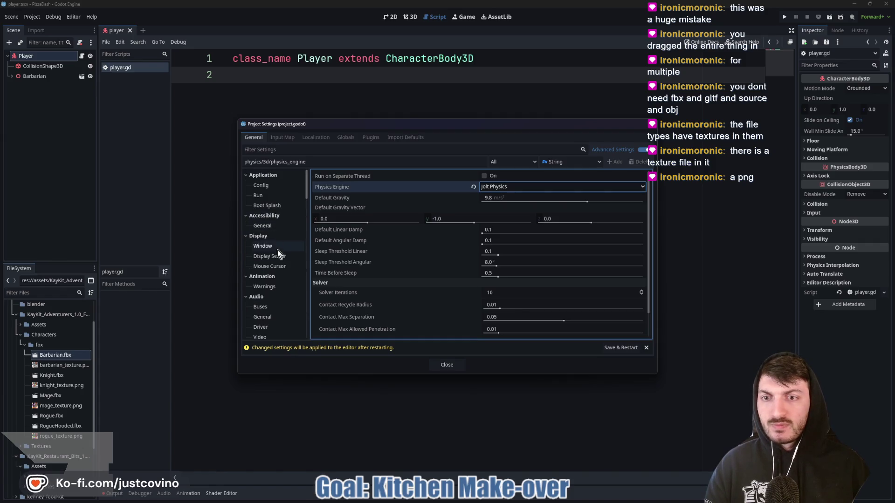
pyautogui.click(279, 249)
pyautogui.scroll(-8, 426, 245)
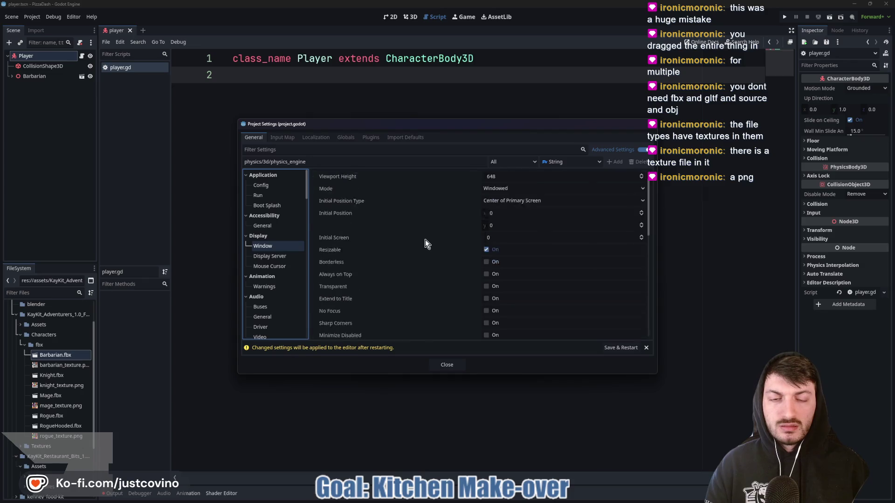
pyautogui.scroll(-1, 414, 246)
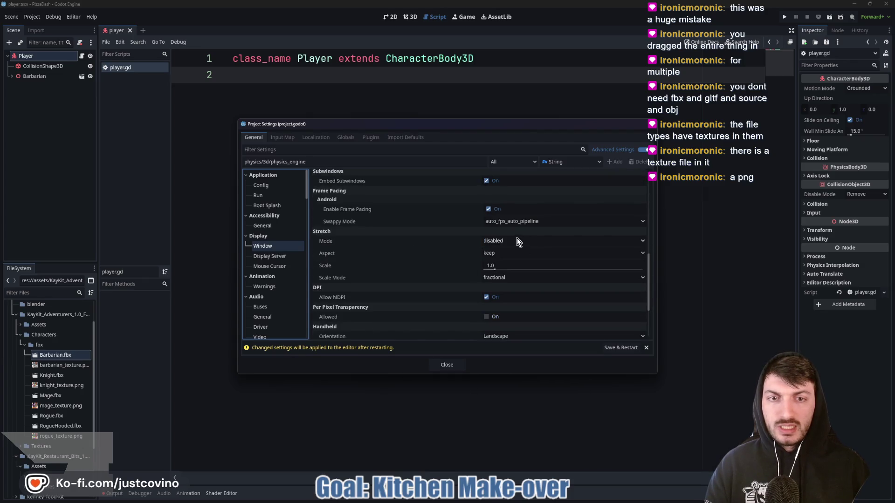
pyautogui.click(515, 241)
pyautogui.click(521, 266)
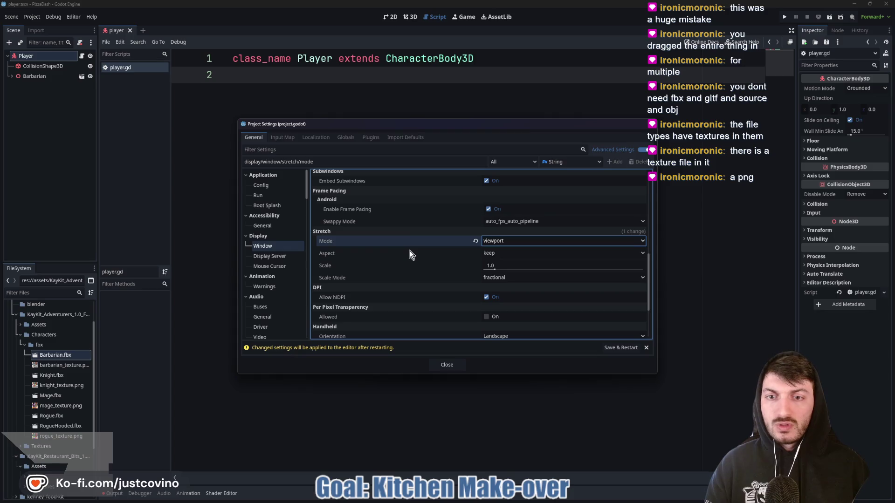
pyautogui.click(291, 138)
# Add the forward, back, left and right input actions to the Input Map.
pyautogui.click(310, 162)
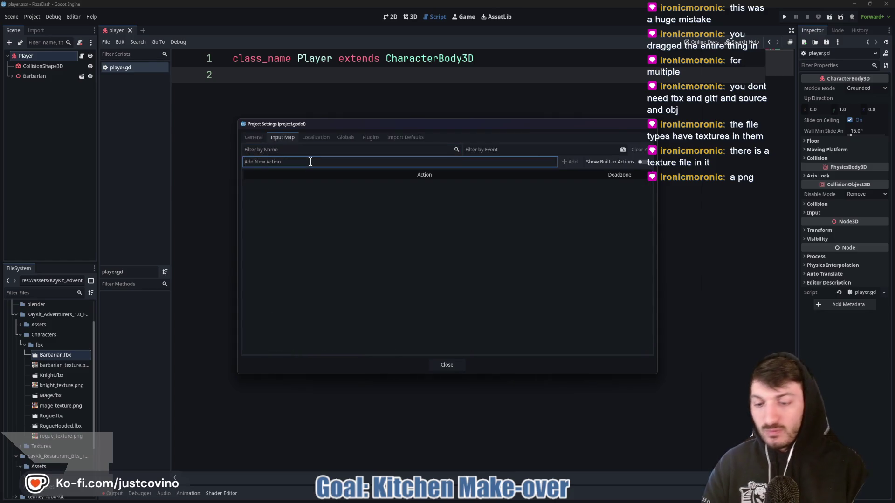
pyautogui.write('forward')
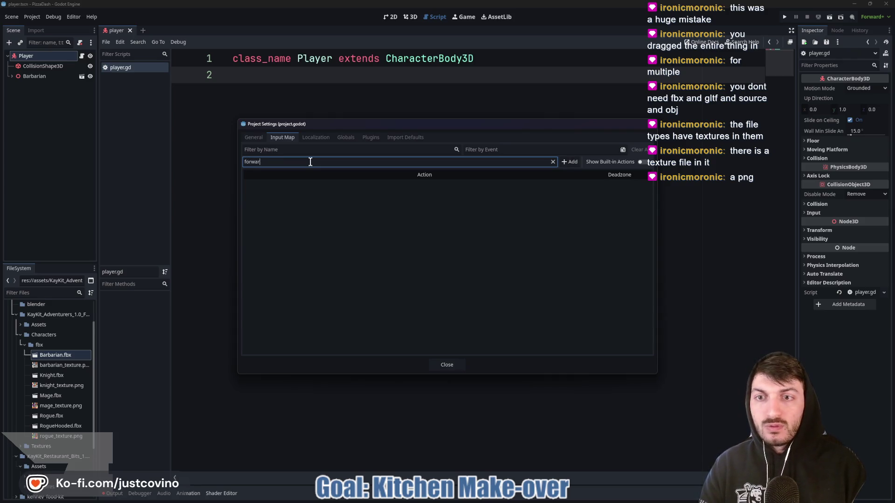
pyautogui.press('Return')
pyautogui.press('Return')
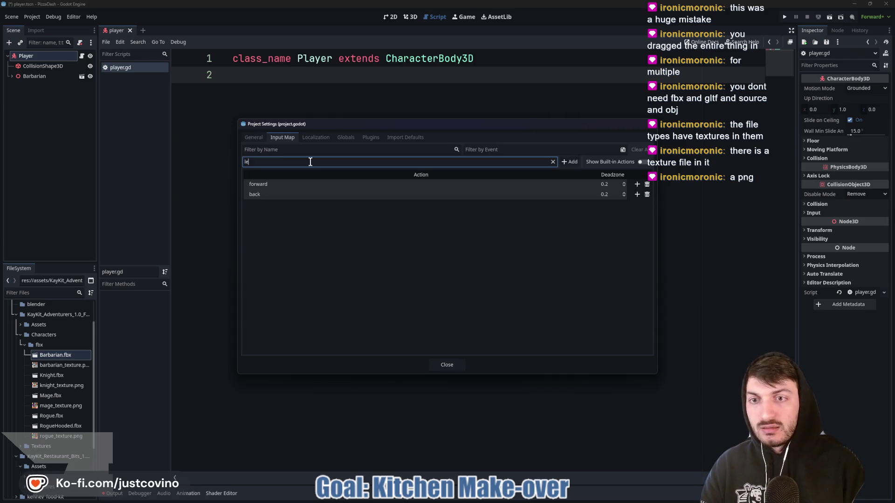
pyautogui.write('left')
pyautogui.press('Return')
pyautogui.write('right')
pyautogui.press('Return')
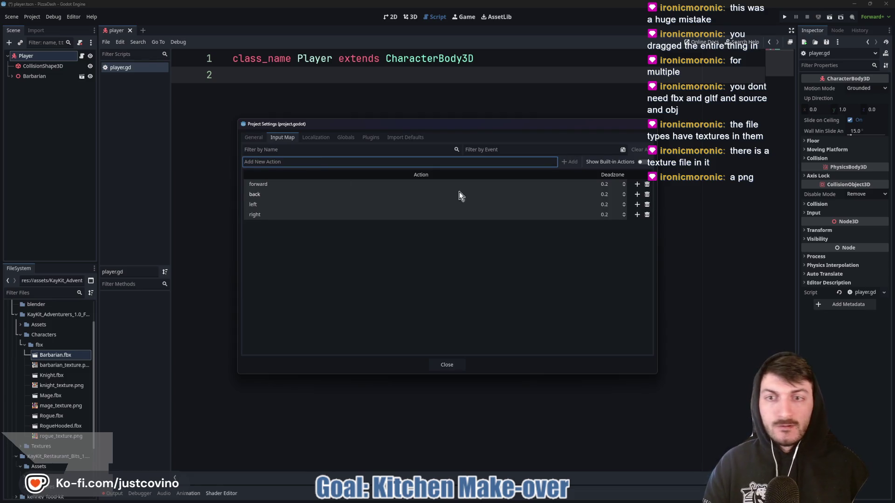
# Bind W, S, A and D to forward, back, left and right.
pyautogui.click(637, 184)
pyautogui.press('w')
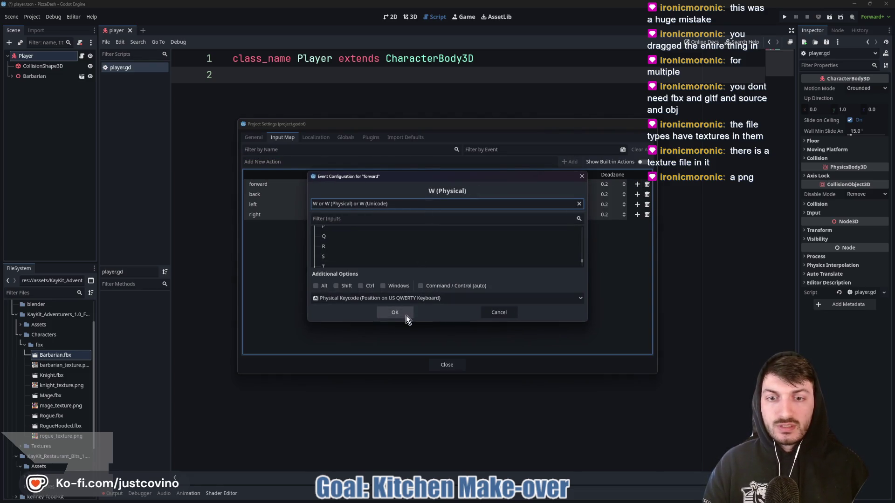
pyautogui.click(403, 310)
pyautogui.click(638, 204)
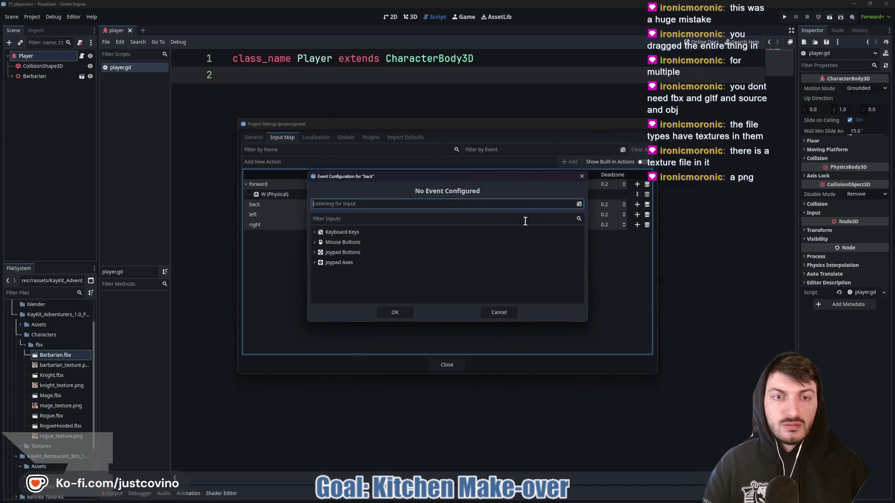
pyautogui.press('s')
pyautogui.click(404, 308)
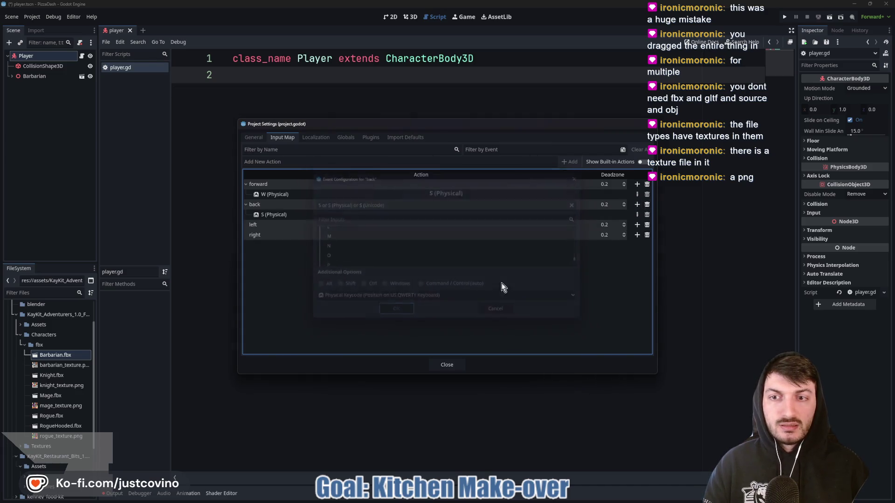
pyautogui.click(637, 225)
pyautogui.press('a')
pyautogui.click(401, 310)
pyautogui.click(636, 246)
pyautogui.press('d')
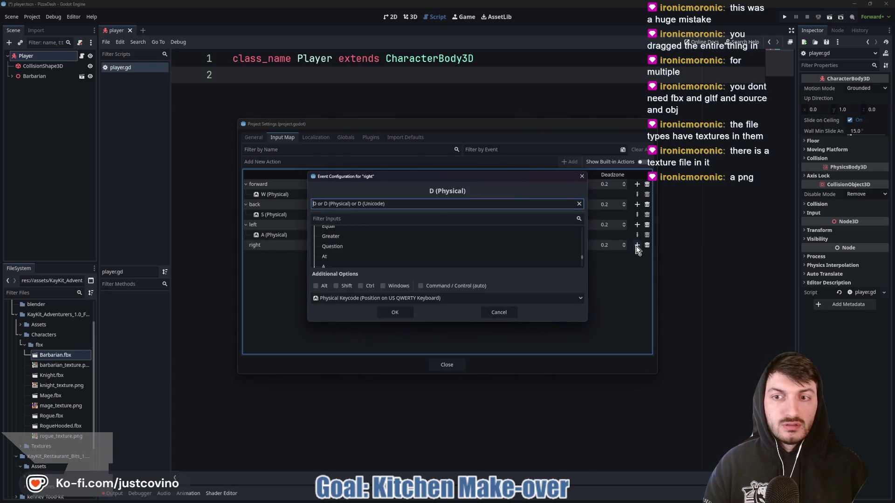
pyautogui.click(406, 315)
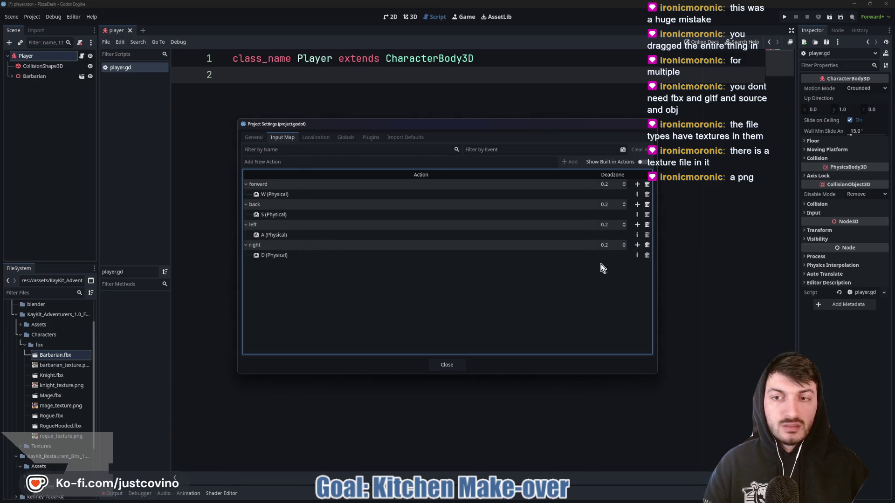
# Add Up, Down, Left and Right arrow keys as second bindings for the four movement actions.
pyautogui.click(637, 184)
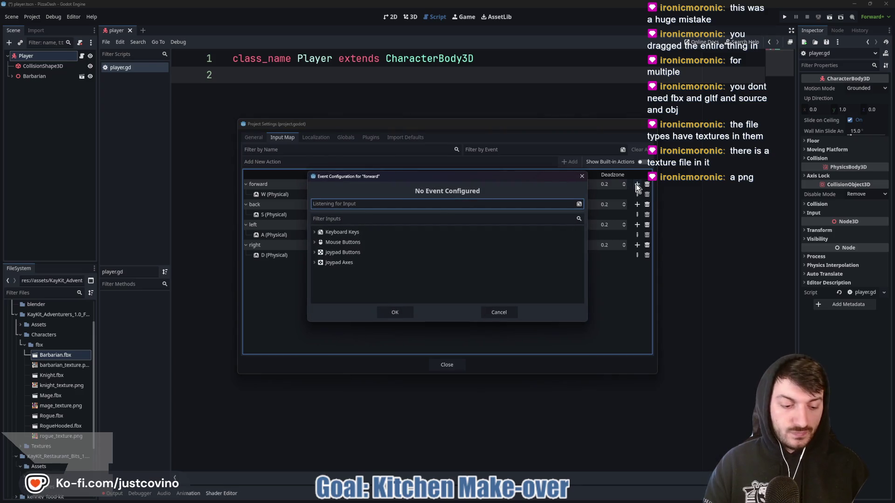
pyautogui.press('Up')
pyautogui.click(397, 311)
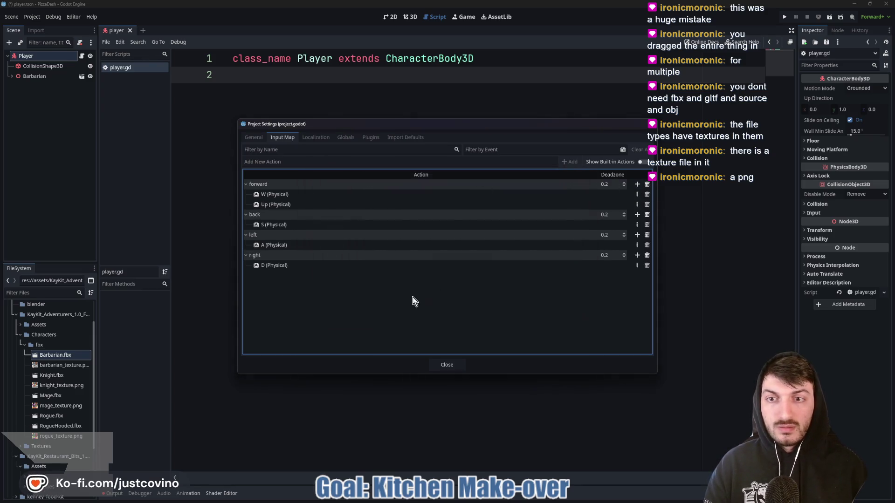
pyautogui.click(637, 215)
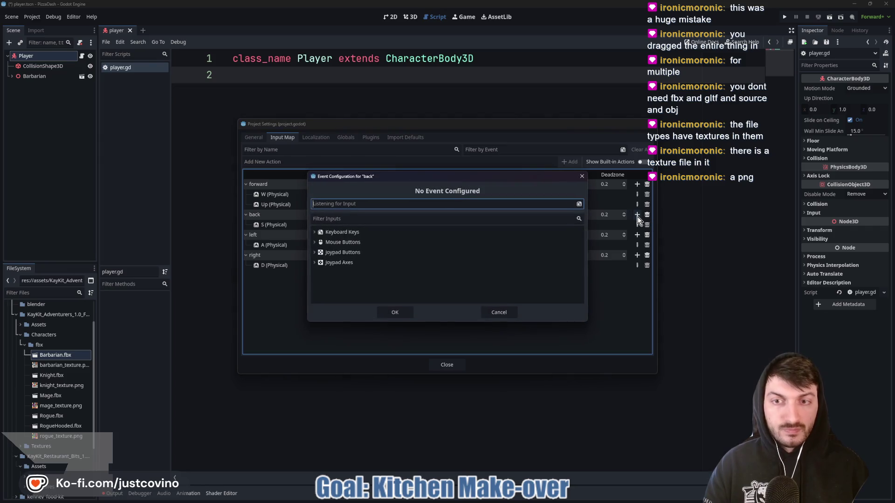
pyautogui.press('Down')
pyautogui.click(394, 312)
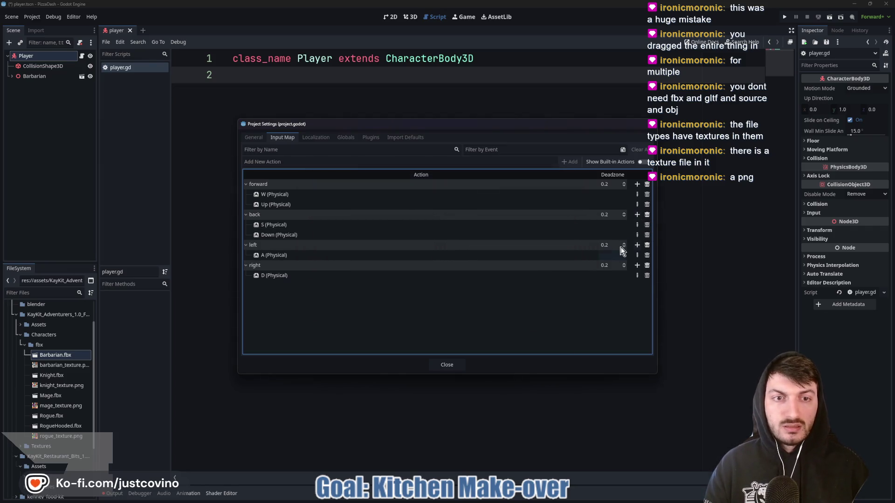
pyautogui.click(636, 245)
pyautogui.press('Left')
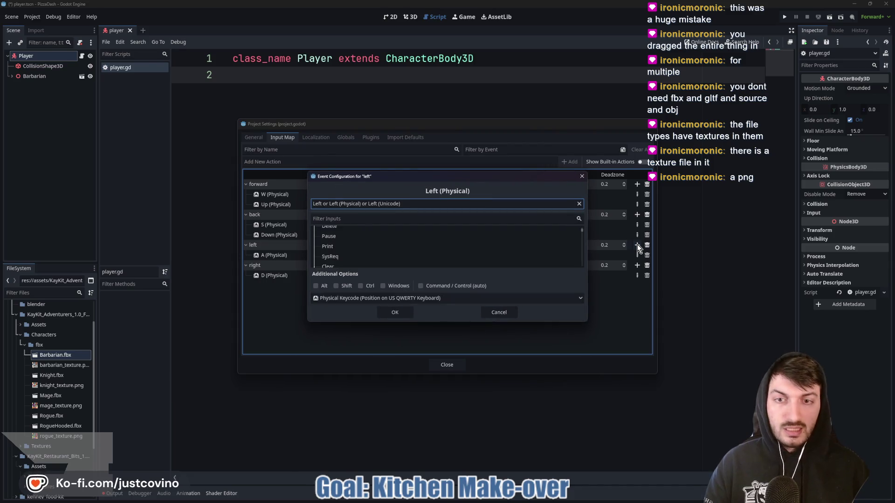
pyautogui.click(400, 313)
pyautogui.click(636, 275)
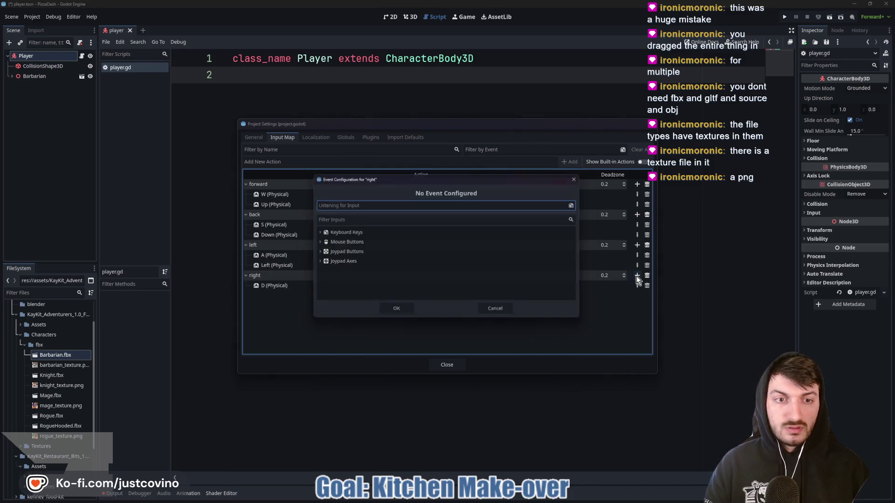
pyautogui.press('Right')
pyautogui.click(390, 314)
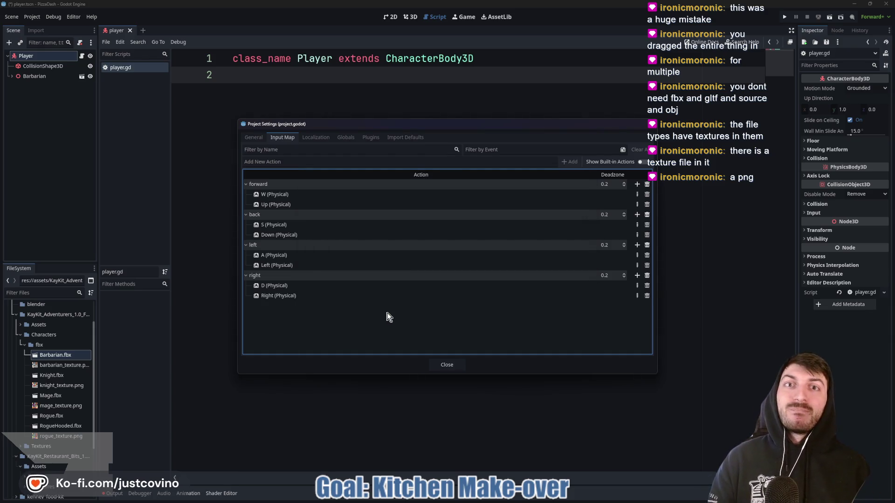
# Add an interact action bound to E and Space, then close Project Settings.
pyautogui.click(301, 162)
pyautogui.write('interact')
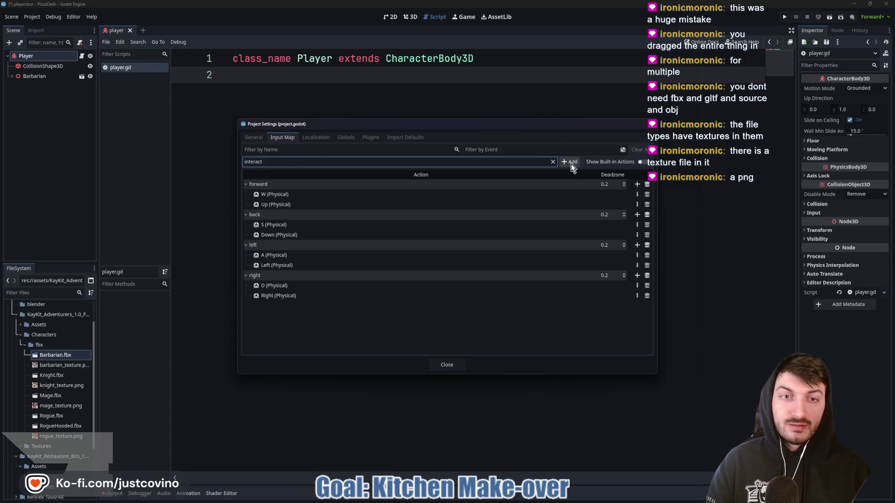
pyautogui.click(570, 161)
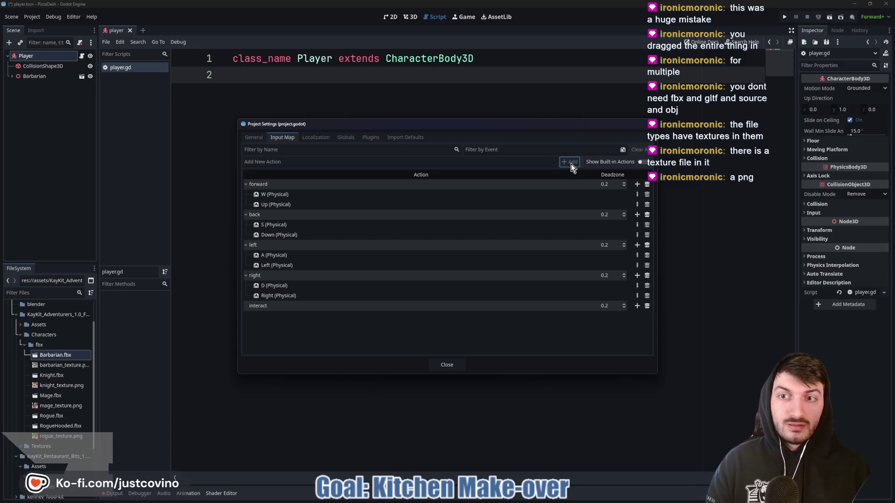
pyautogui.click(637, 305)
pyautogui.press('e')
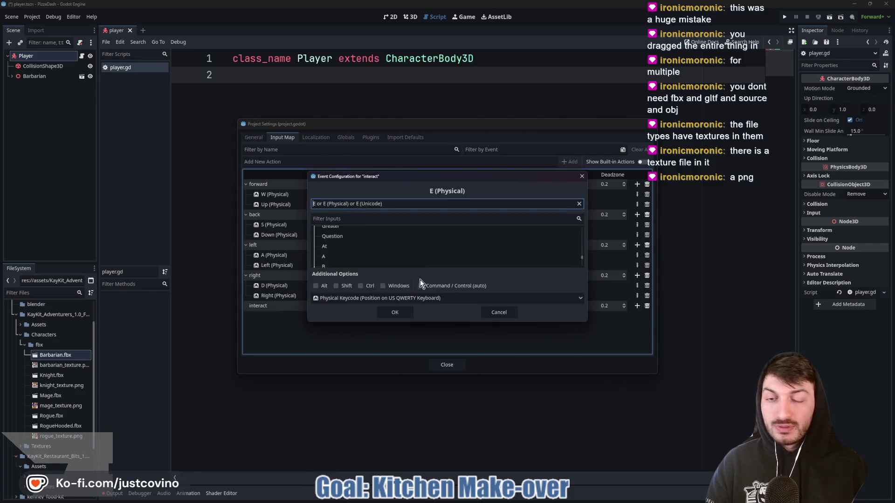
pyautogui.click(395, 312)
pyautogui.click(637, 306)
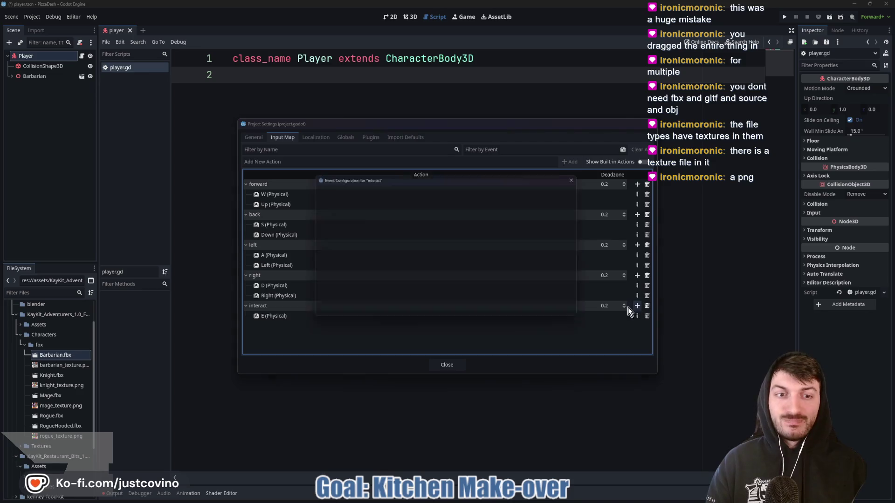
pyautogui.press('space')
pyautogui.click(395, 312)
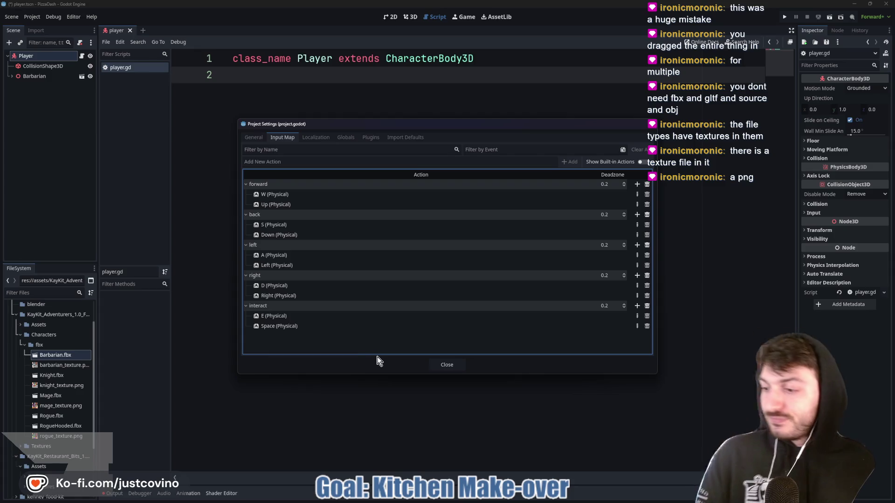
pyautogui.click(451, 365)
# Save the player scene and reload the project.
pyautogui.hotkey('ctrl', 's')
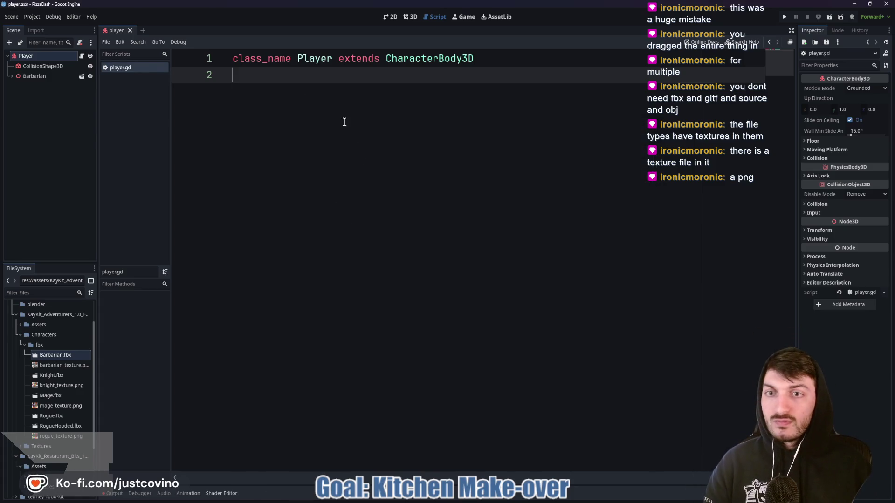
pyautogui.click(33, 16)
pyautogui.click(32, 122)
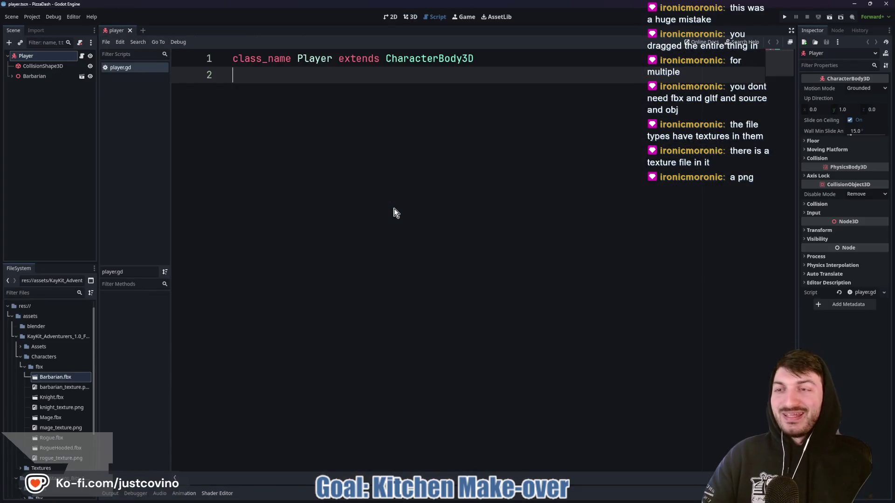
# Check that 3D physics uses Jolt Physics, then add a blank line in player.gd.
pyautogui.click(28, 18)
pyautogui.click(47, 29)
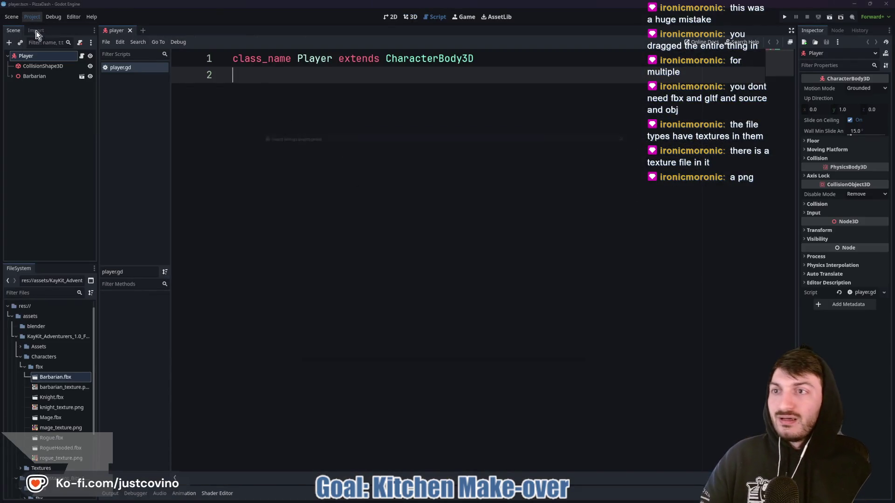
pyautogui.scroll(-5, 278, 293)
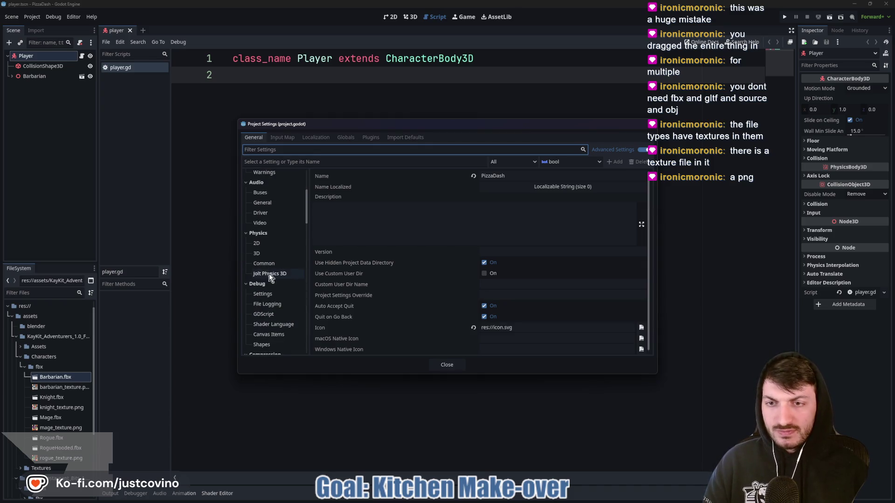
pyautogui.click(270, 255)
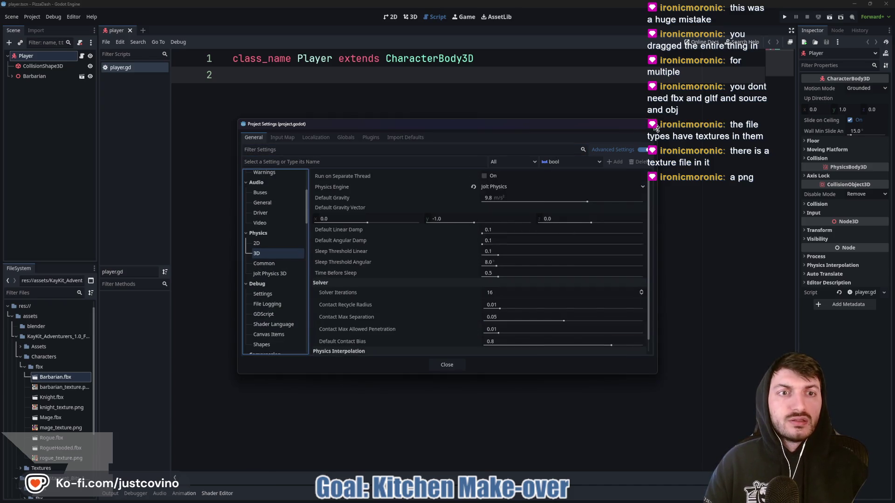
pyautogui.press('Escape')
pyautogui.press('Return')
pyautogui.press('Return')
pyautogui.press('Return')
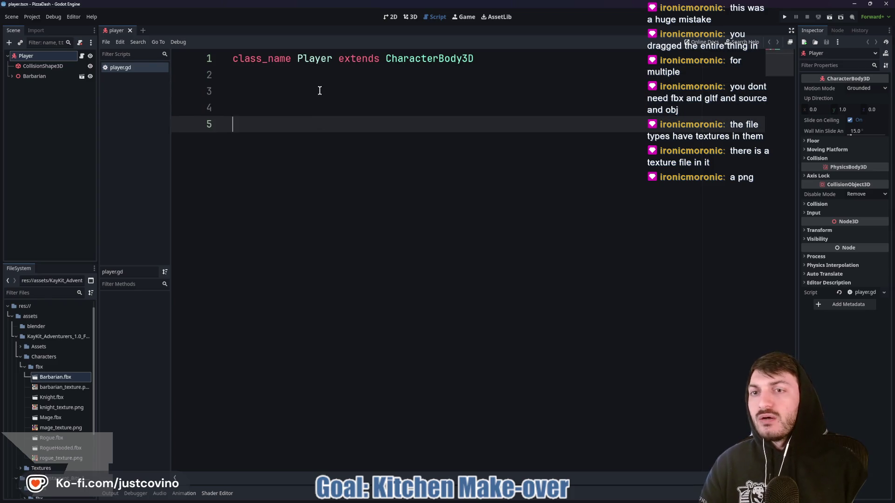
# Add an _unhandled_input function that adds 1 to global_position.z when forward is pressed.
pyautogui.write('fun')
pyautogui.press('Return')
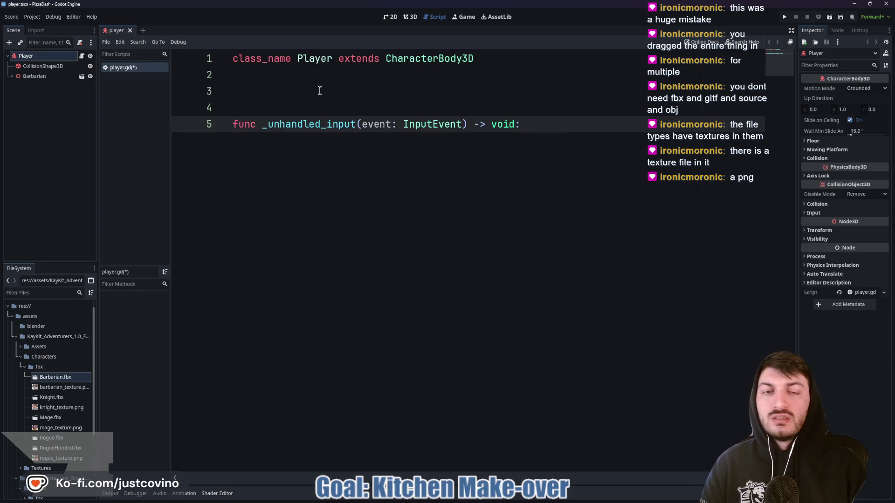
pyautogui.press('Return')
pyautogui.write('if event')
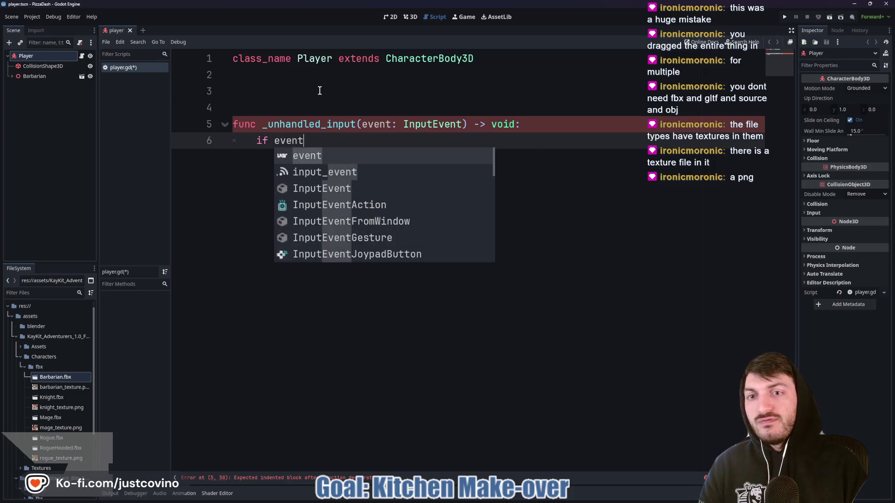
pyautogui.write('.is_a')
pyautogui.press('Down')
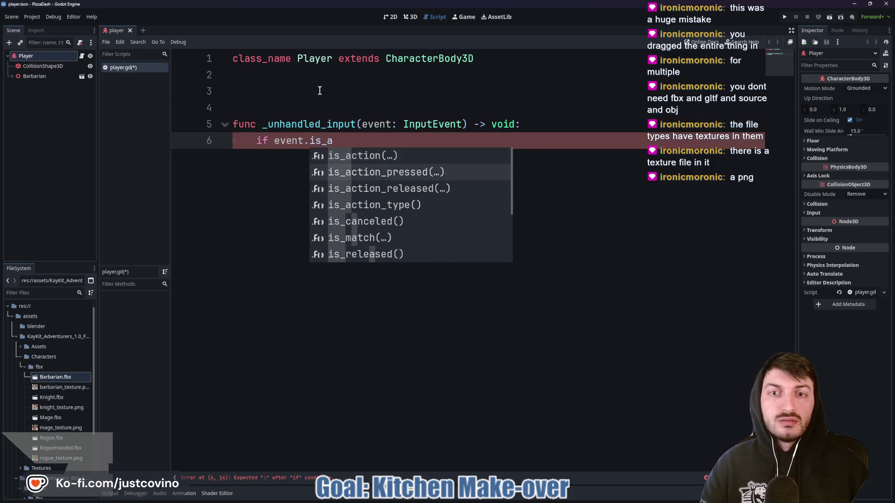
pyautogui.press('Return')
pyautogui.press('Down')
pyautogui.press('Return')
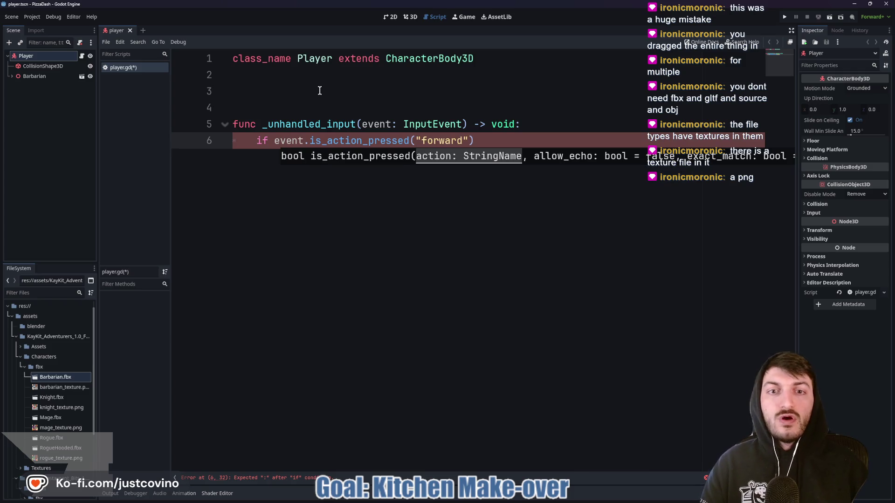
pyautogui.write(':')
pyautogui.press('Return')
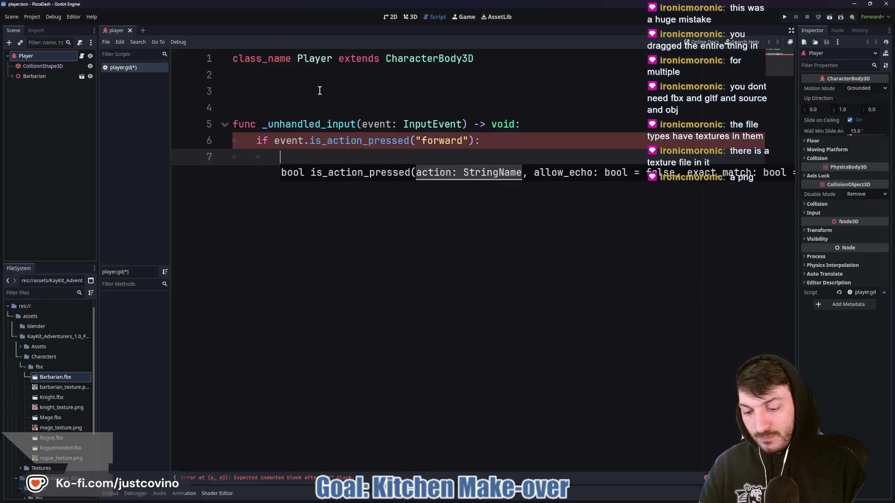
pyautogui.write('g')
pyautogui.press('BackSpace')
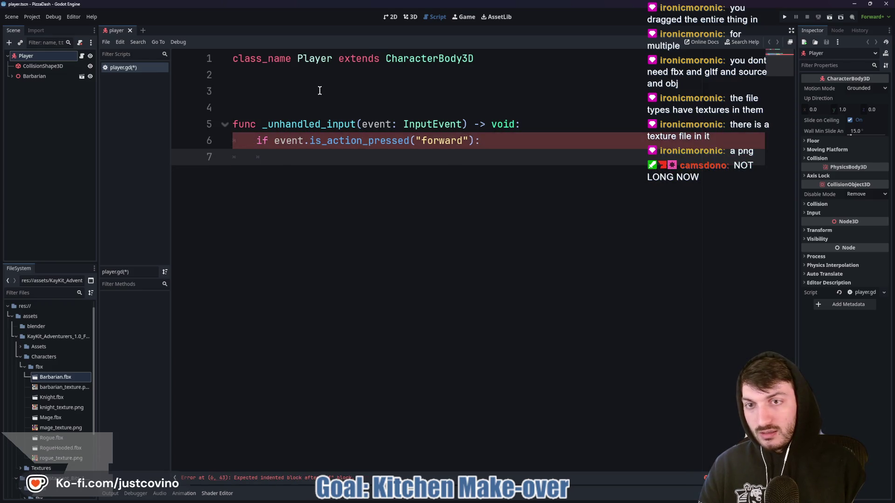
pyautogui.write('global_position')
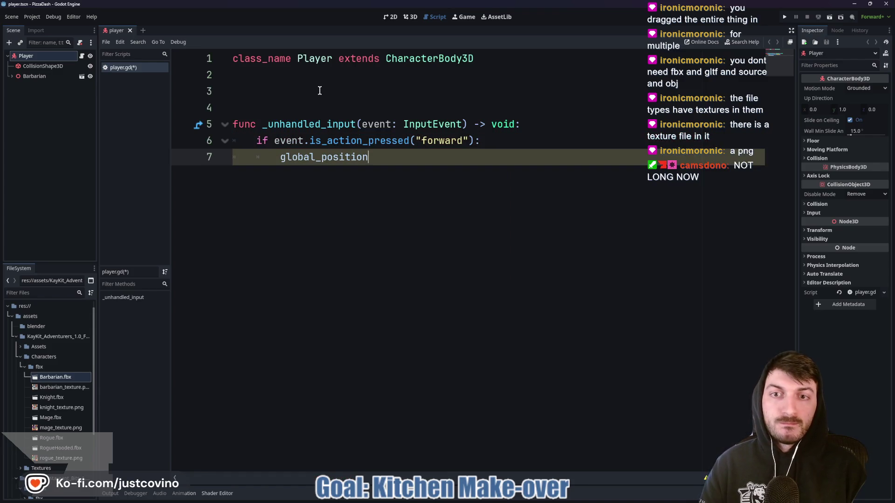
pyautogui.write('.z')
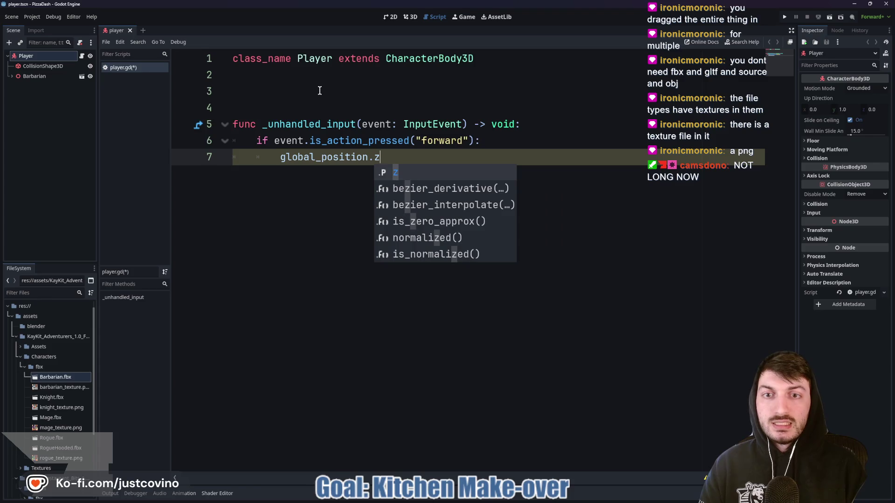
pyautogui.write(' +=')
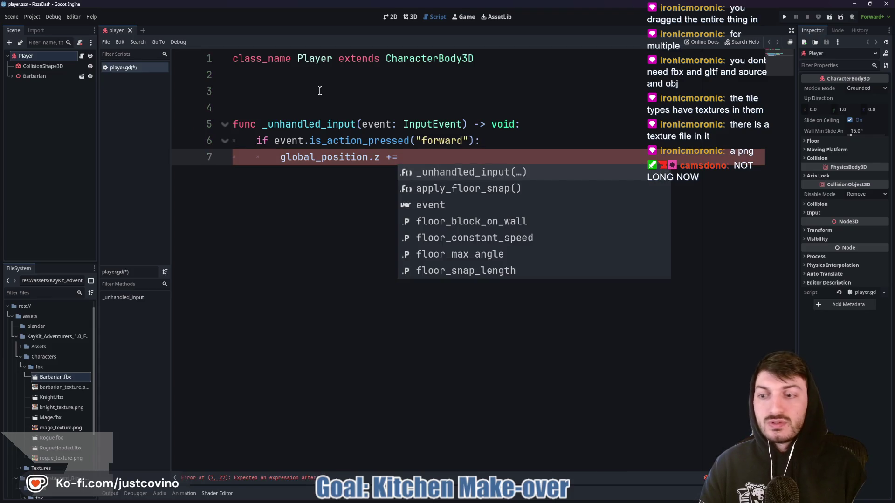
pyautogui.write(' 1')
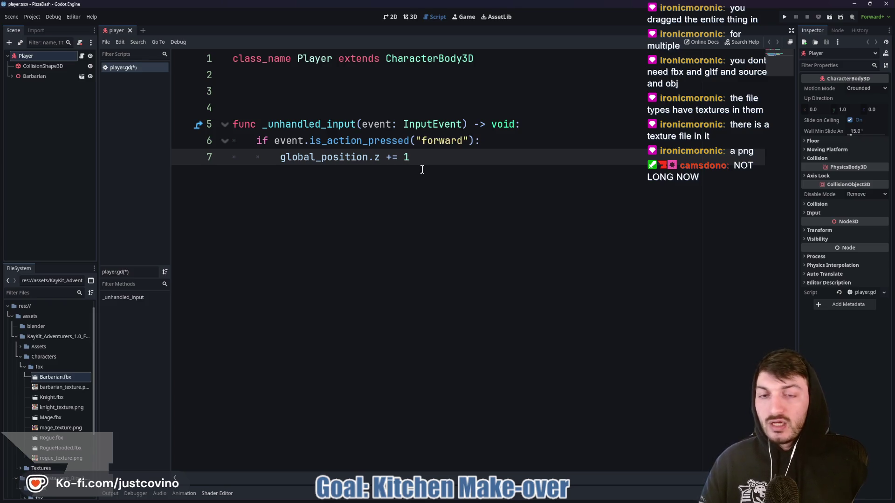
# Add a back check that subtracts 1 from global_position.z.
pyautogui.press('Return')
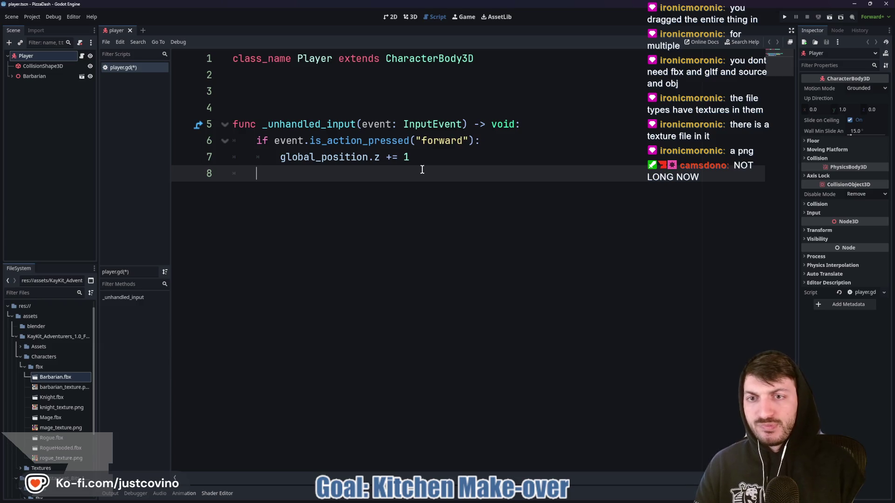
pyautogui.write('if even')
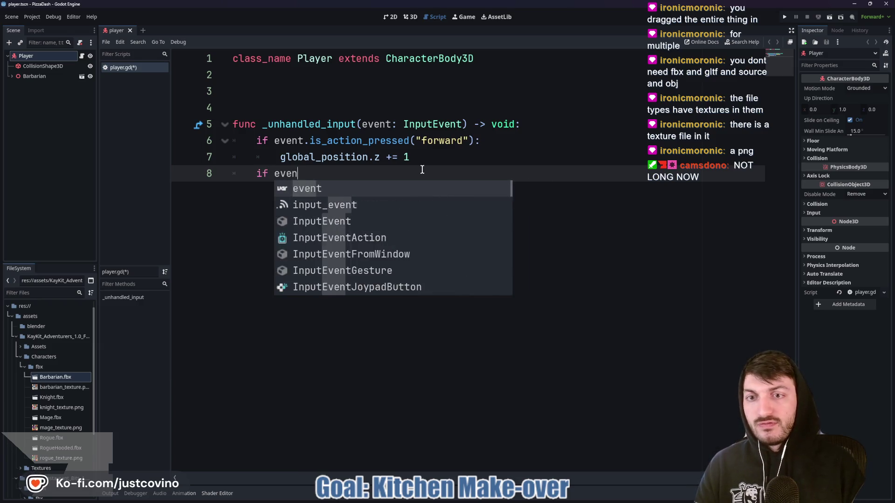
pyautogui.write('t.is')
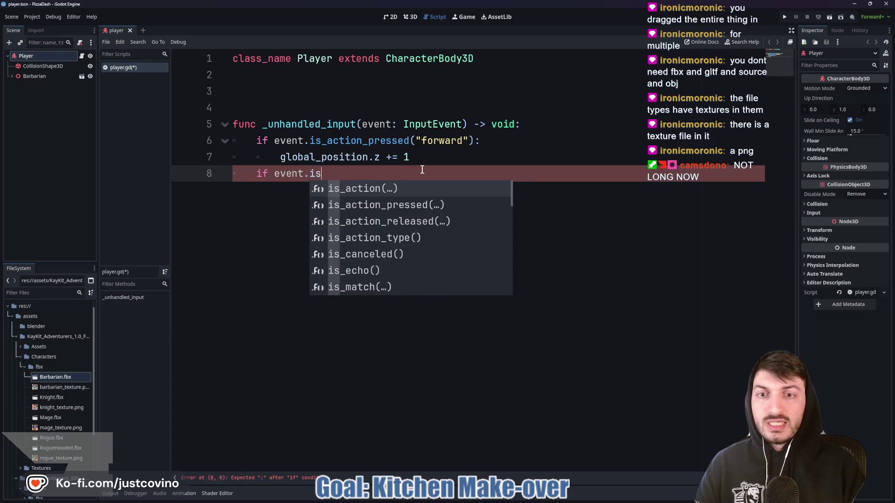
pyautogui.write('_action')
pyautogui.press('Down')
pyautogui.press('Return')
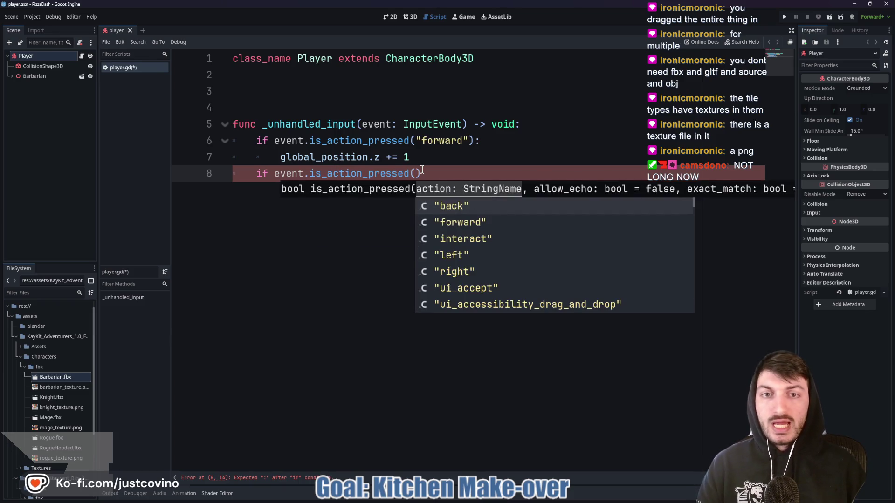
pyautogui.press('Return')
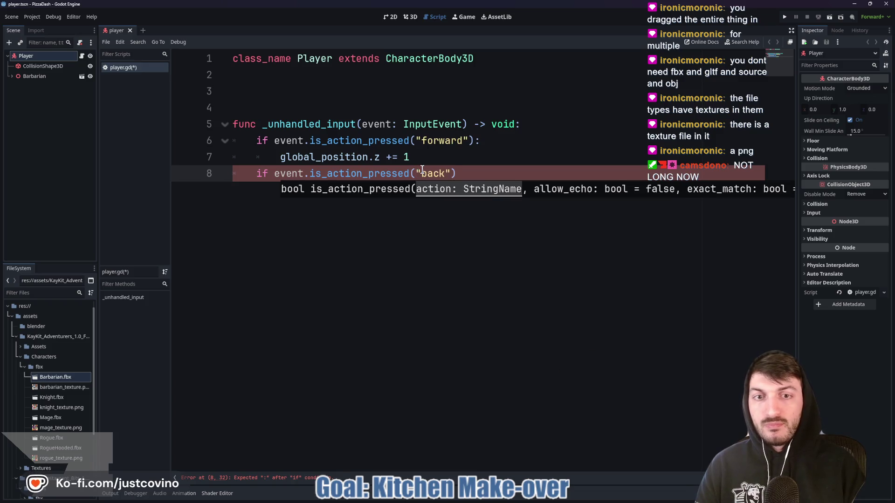
pyautogui.press('Return')
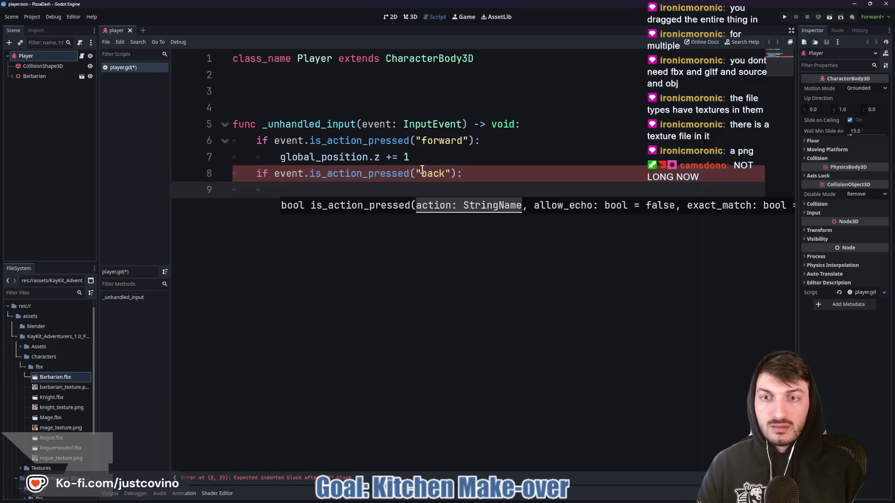
pyautogui.write('global_pos')
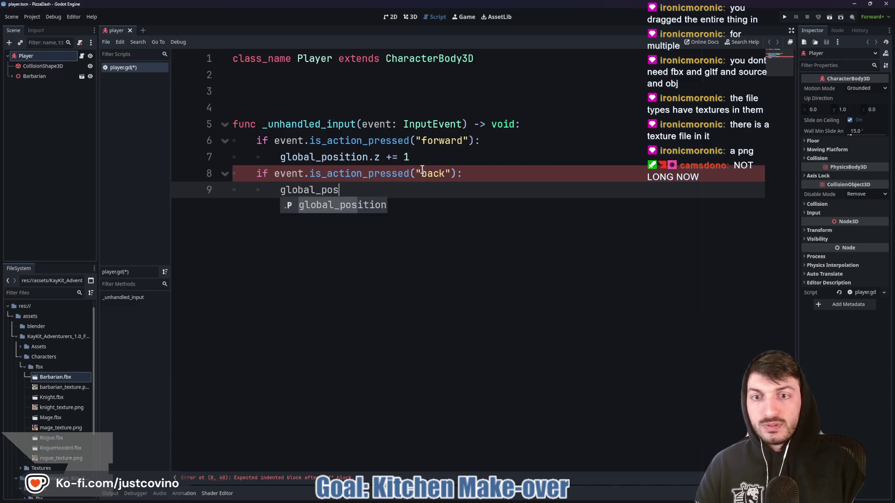
pyautogui.press('Return')
pyautogui.write('.z')
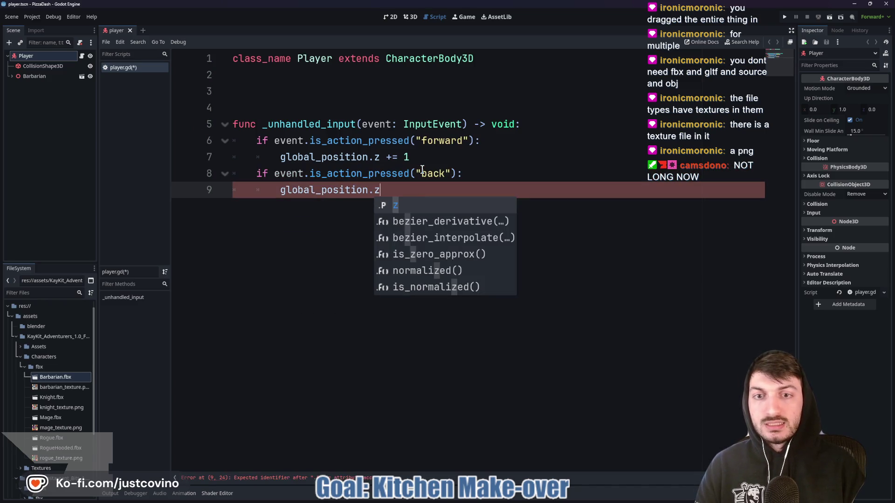
pyautogui.write(' -= 1')
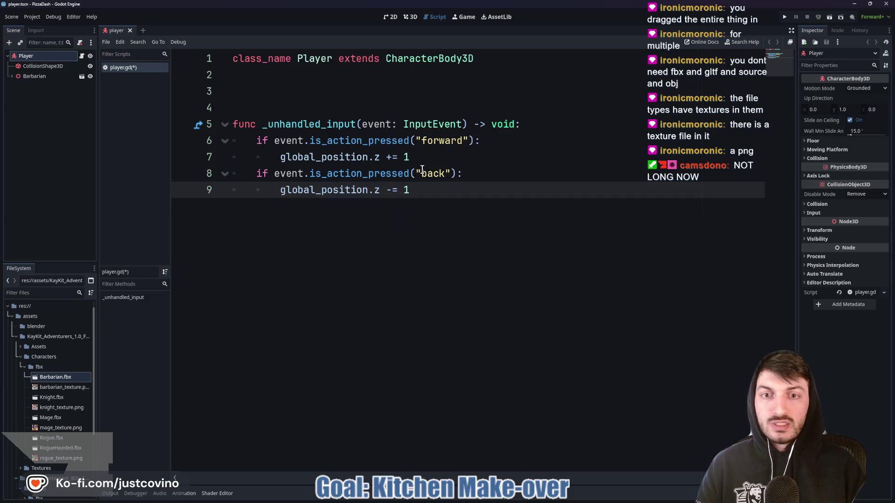
pyautogui.press('Return')
pyautogui.press('BackSpace')
# Add a left check that subtracts 1 from global_position.x.
pyautogui.write('if eve')
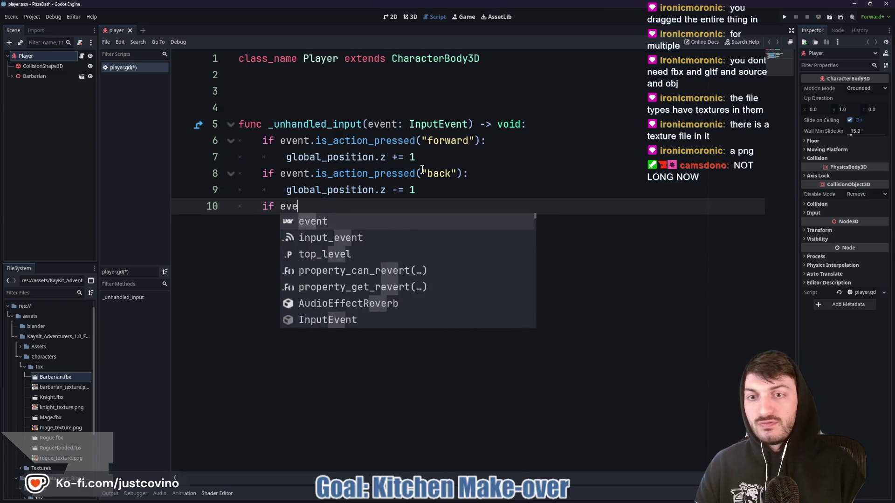
pyautogui.write('nt.is')
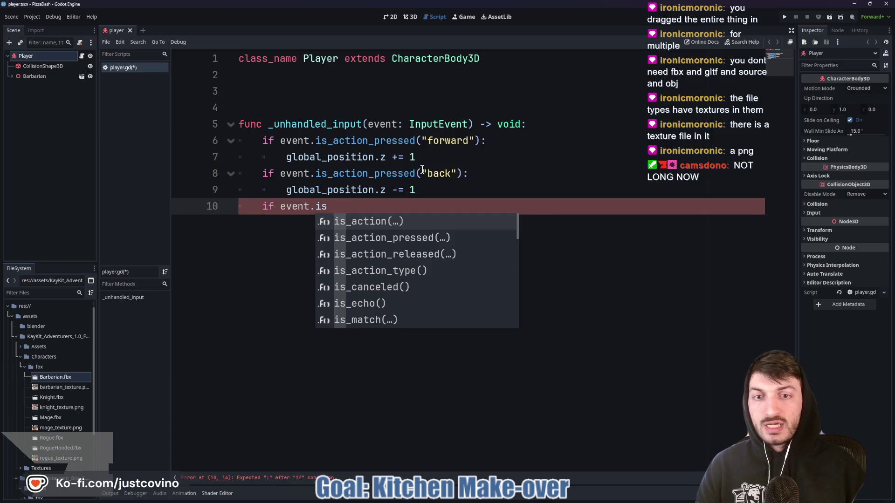
pyautogui.press('Down')
pyautogui.press('Return')
pyautogui.press('Down')
pyautogui.press('Down')
pyautogui.press('Down')
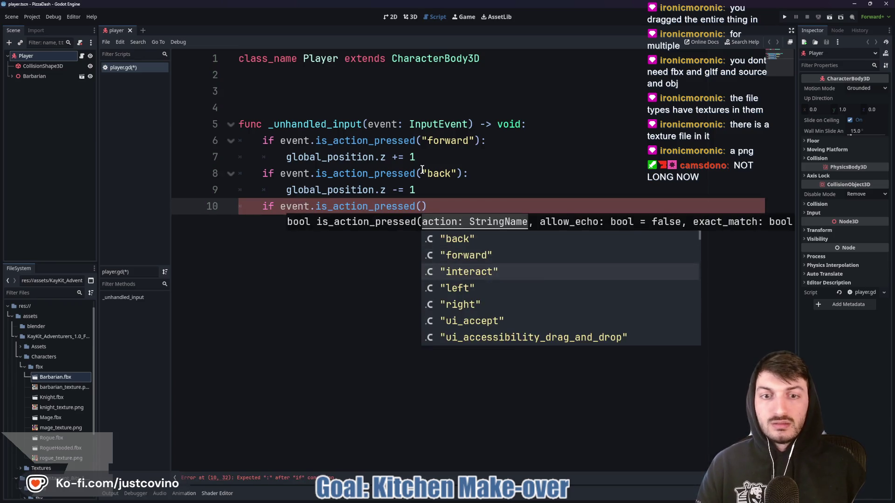
pyautogui.press('Return')
pyautogui.click(479, 205)
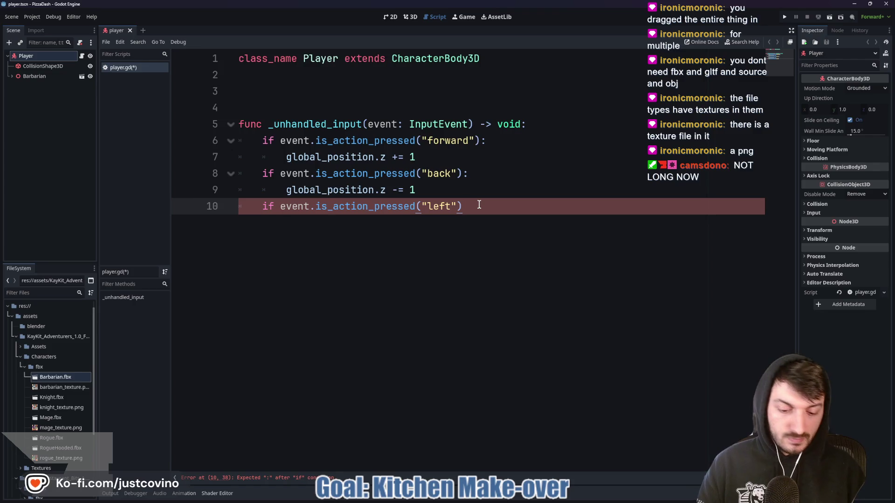
pyautogui.write(':')
pyautogui.press('Return')
pyautogui.write('global_po')
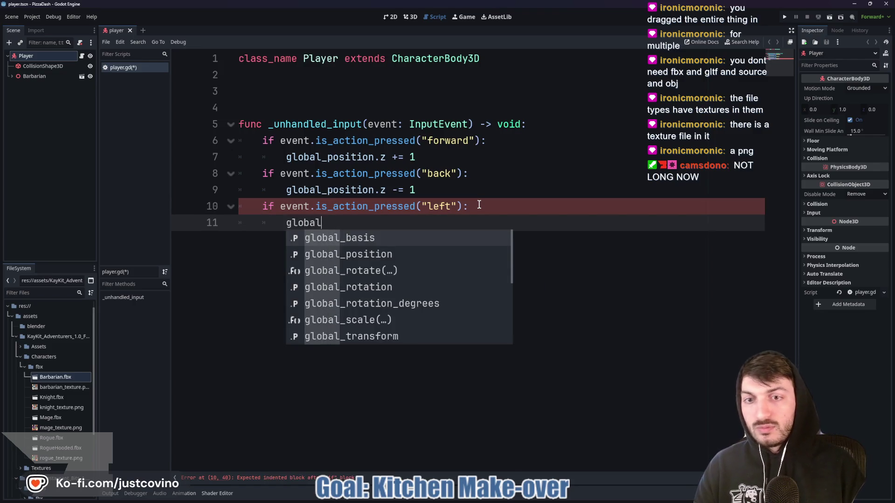
pyautogui.press('Return')
pyautogui.write('.x')
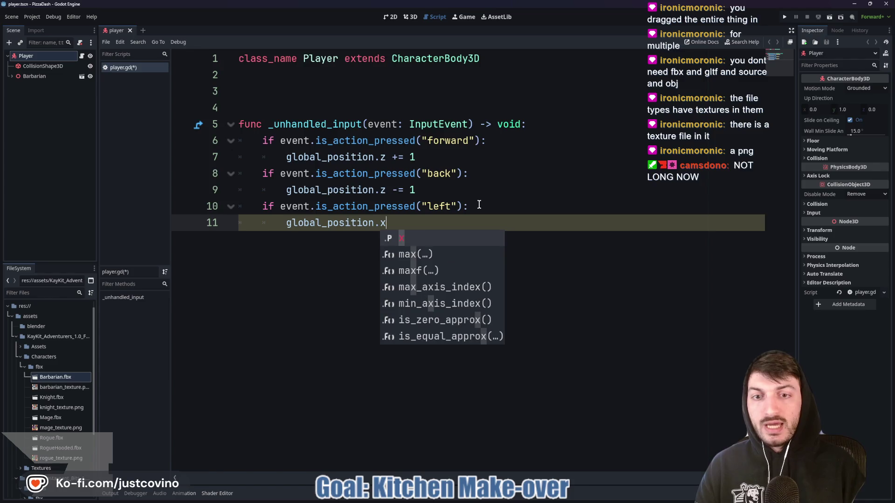
pyautogui.write(' -= 1')
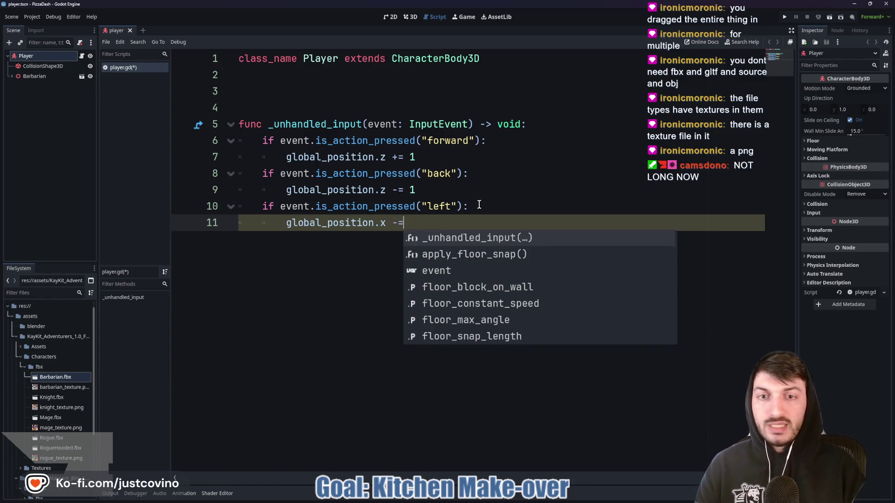
# Add a right check that adds 1 to global_position.x, and save the script.
pyautogui.press('Return')
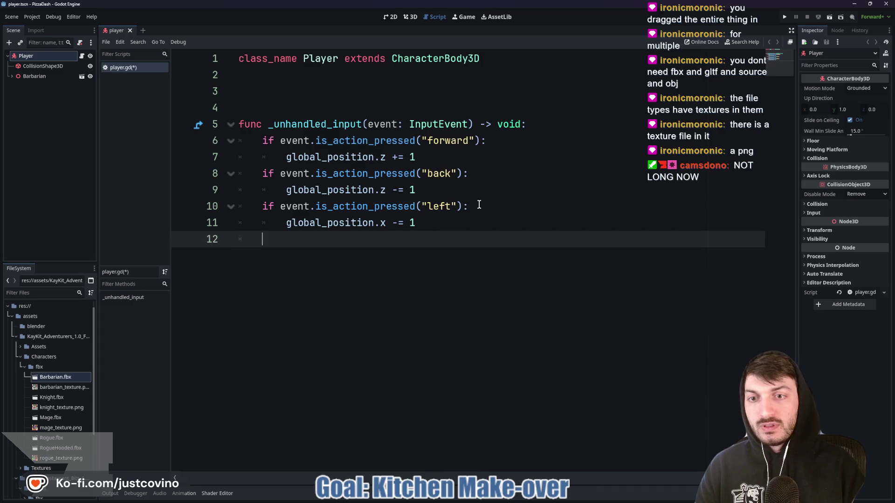
pyautogui.write('ent.')
pyautogui.write('is')
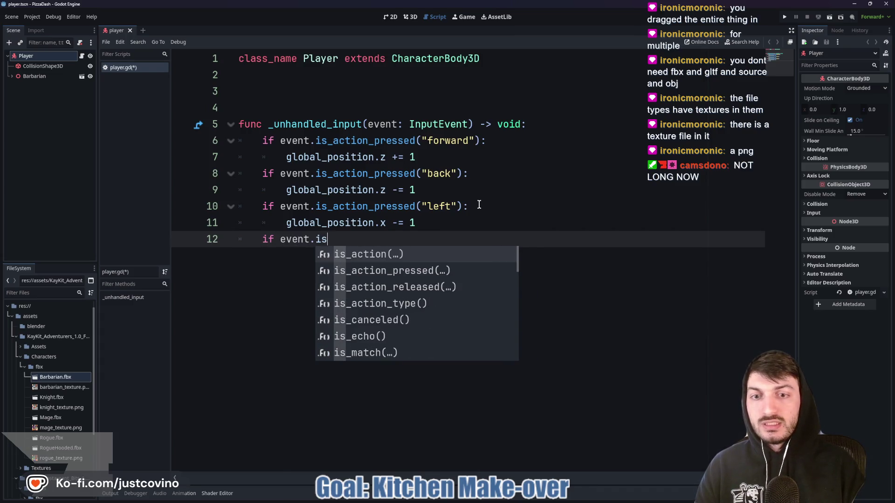
pyautogui.press('Down')
pyautogui.press('Return')
pyautogui.write('"right"')
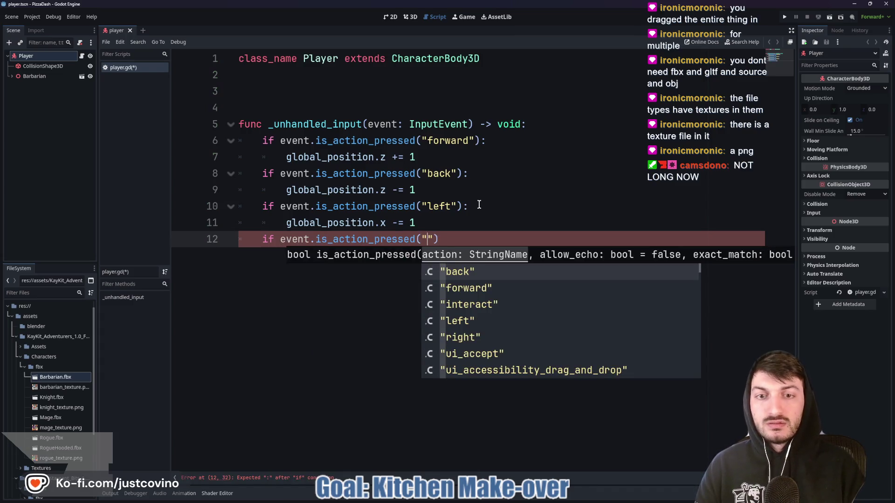
pyautogui.press('Escape')
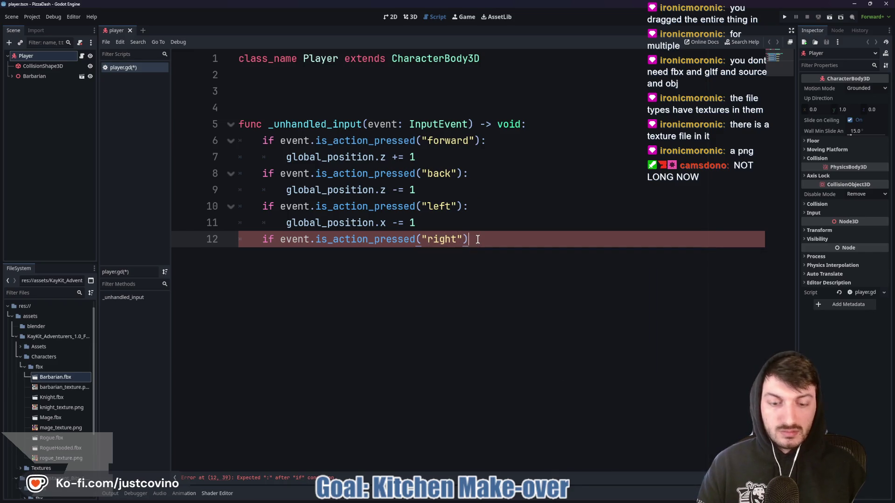
pyautogui.write(':')
pyautogui.press('Return')
pyautogui.write('global')
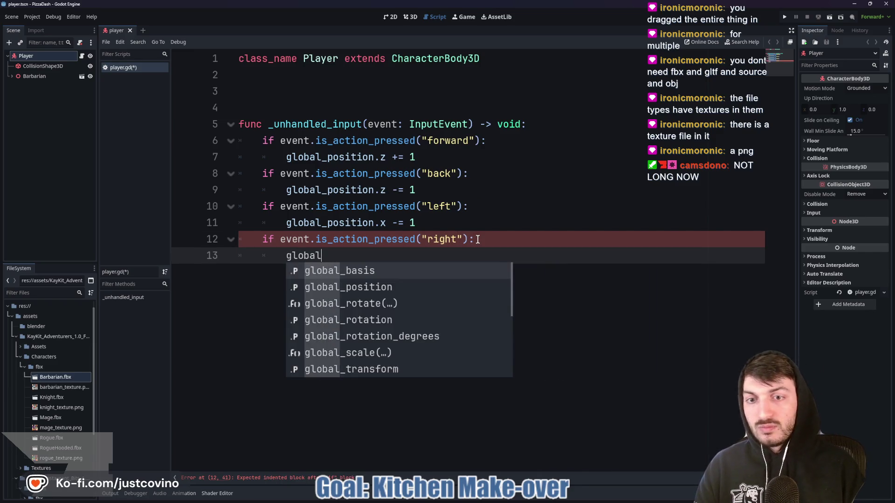
pyautogui.write('_position += 1')
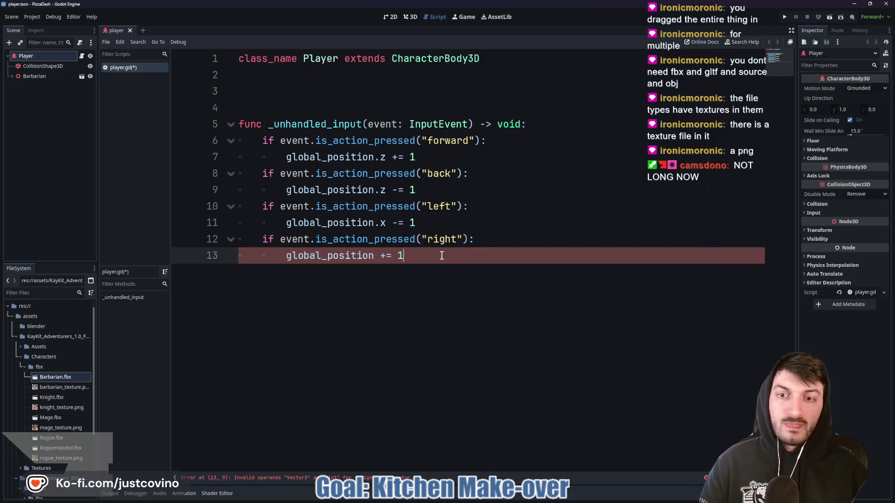
pyautogui.click(375, 256)
pyautogui.write('.x')
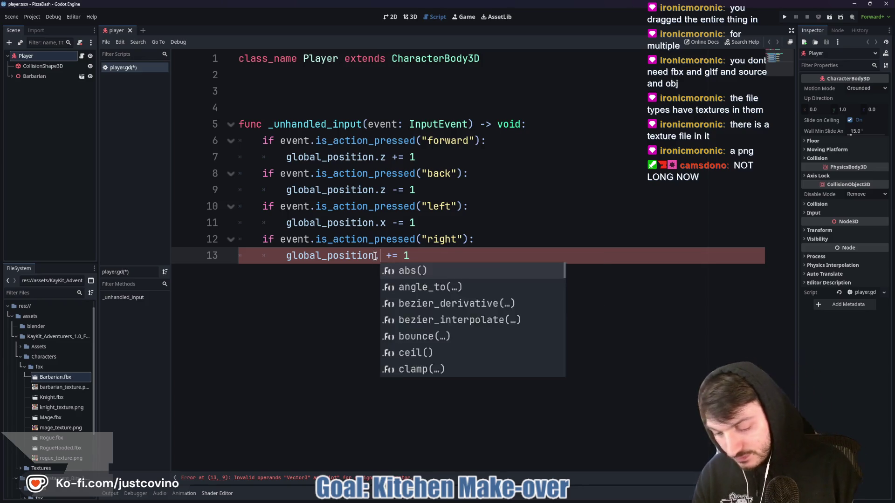
pyautogui.press('Escape')
pyautogui.hotkey('ctrl', 's')
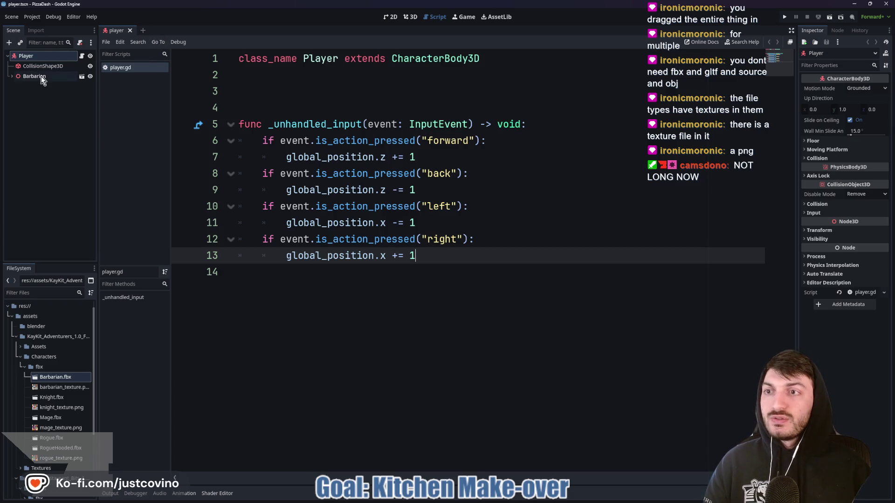
# Create a new 3D scene and rename its root node to Game.
pyautogui.click(143, 31)
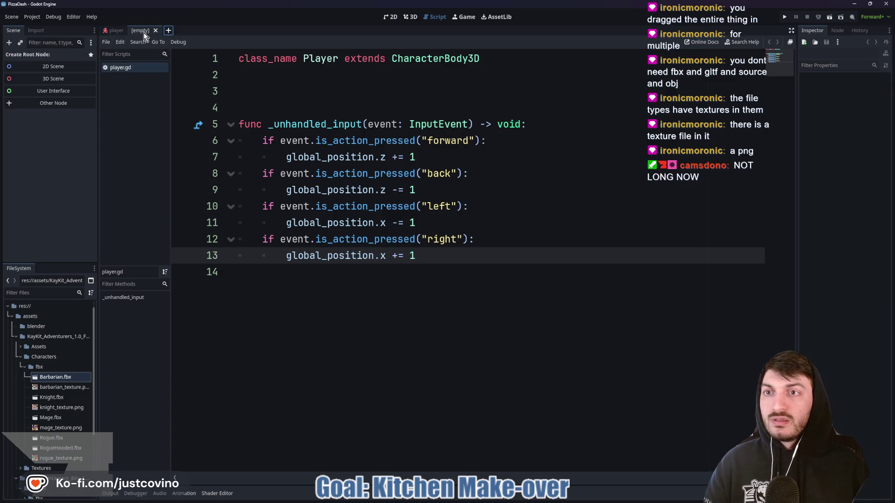
pyautogui.click(66, 80)
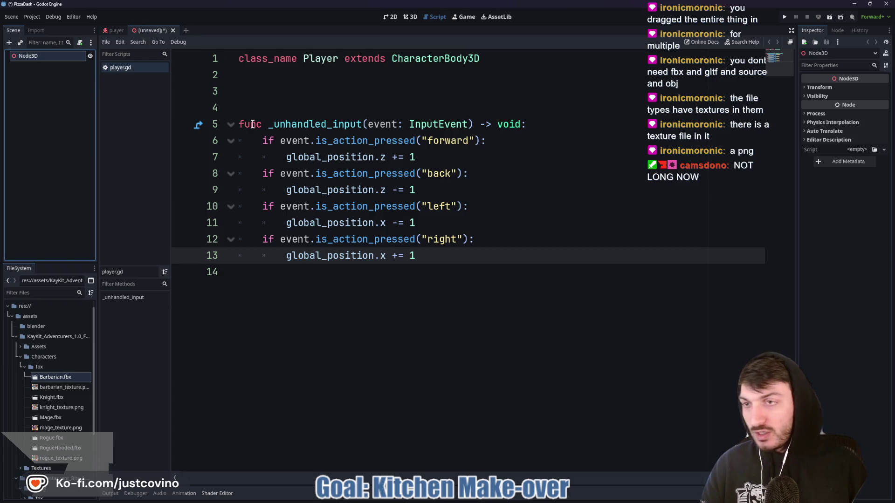
pyautogui.doubleClick(38, 55)
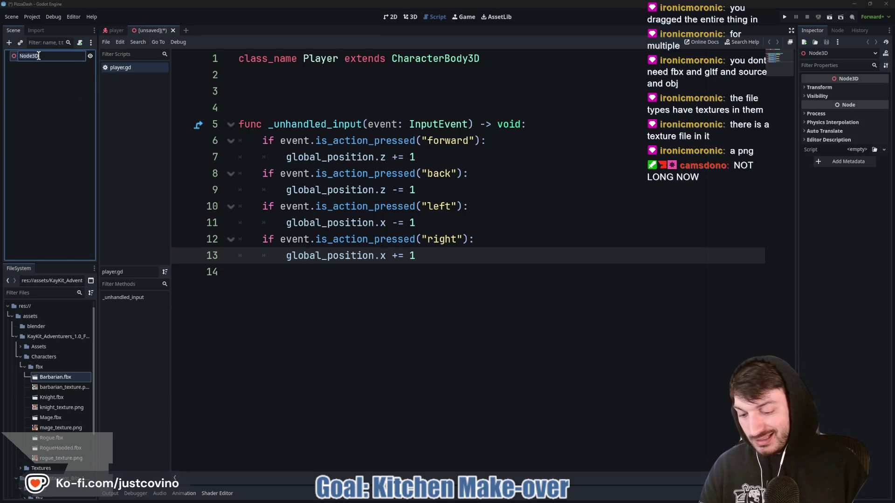
pyautogui.write('Game')
pyautogui.press('Return')
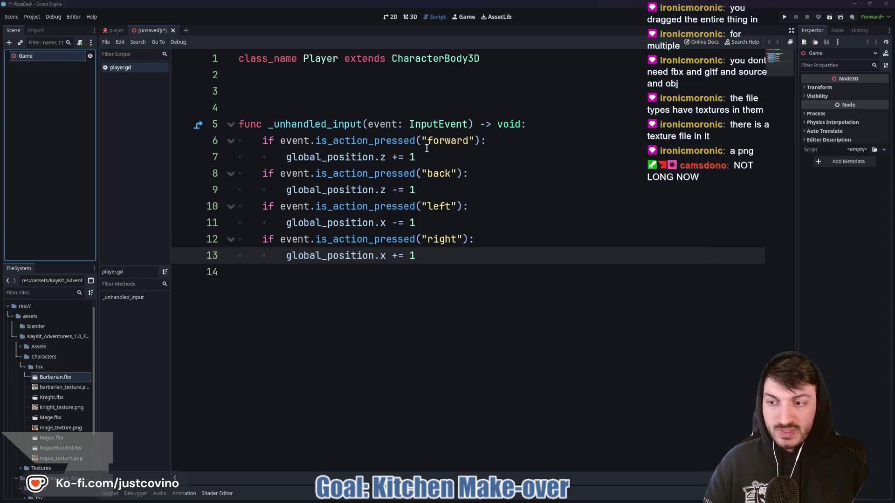
# Save the scene as game.tscn inside a new game folder.
pyautogui.hotkey('ctrl', 's')
pyautogui.rightClick(534, 191)
pyautogui.click(530, 188)
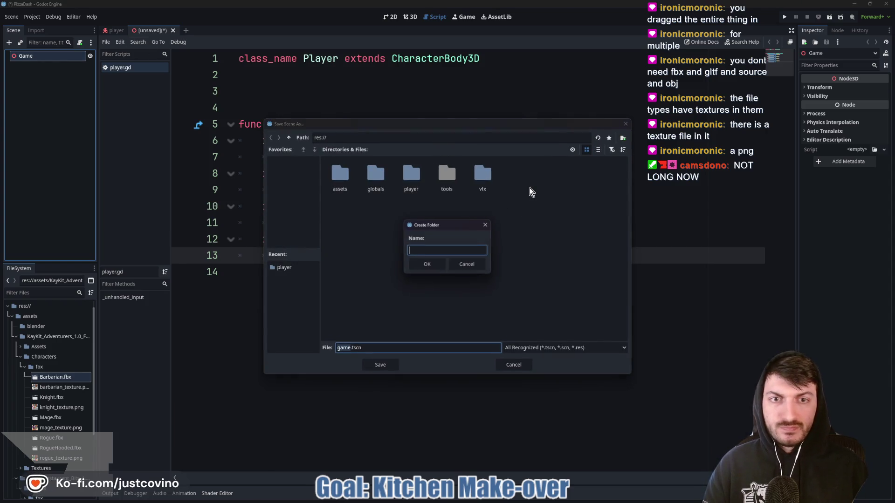
pyautogui.write('game')
pyautogui.press('Return')
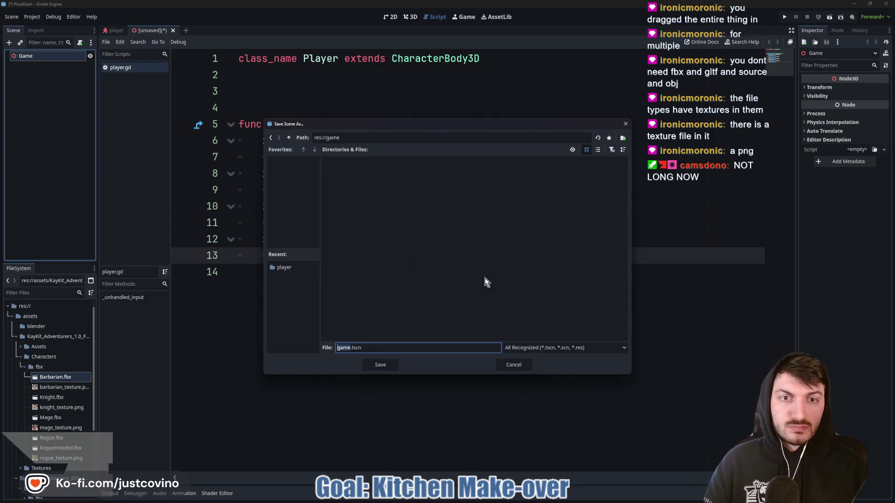
pyautogui.click(380, 365)
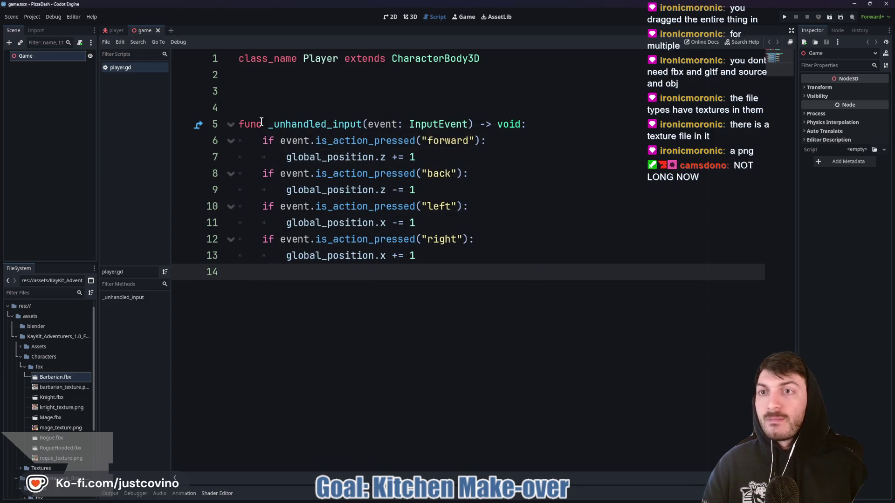
pyautogui.click(171, 31)
pyautogui.click(80, 84)
# Rename the new scene's root node to Restaurant, replacing the first name Map.
pyautogui.doubleClick(37, 55)
pyautogui.write('Map')
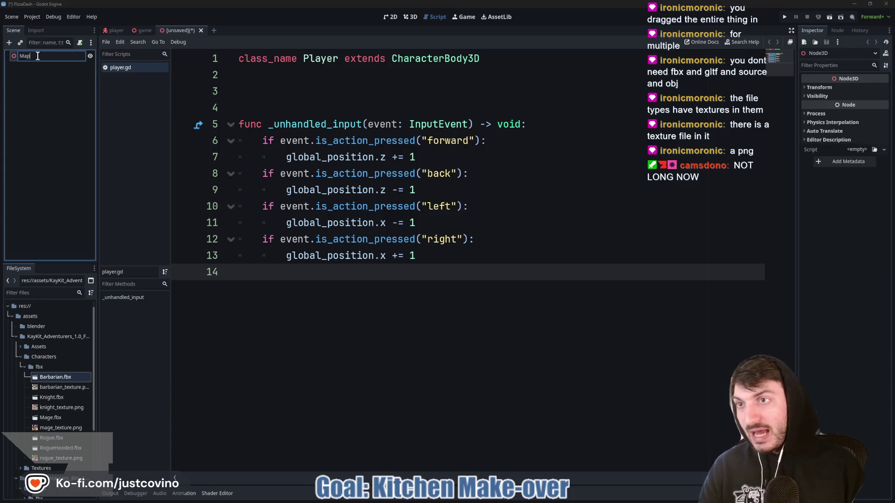
pyautogui.press('Return')
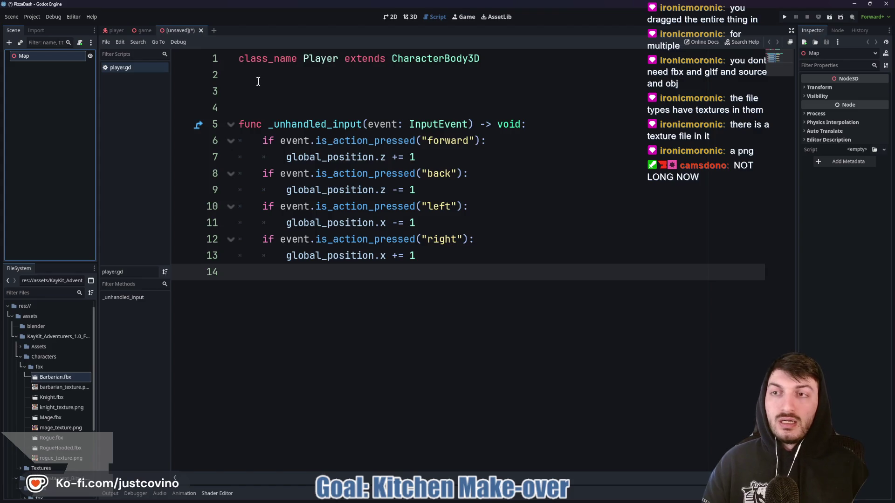
pyautogui.doubleClick(47, 57)
pyautogui.write('Restaurant')
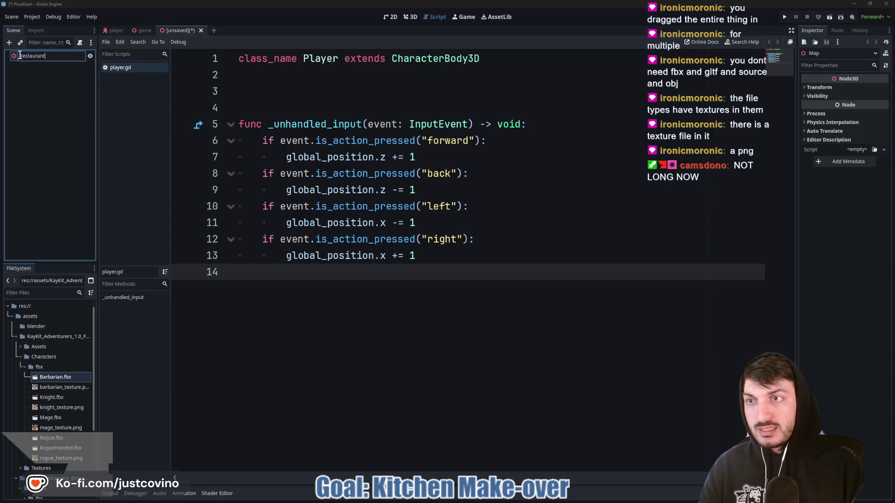
pyautogui.press('Return')
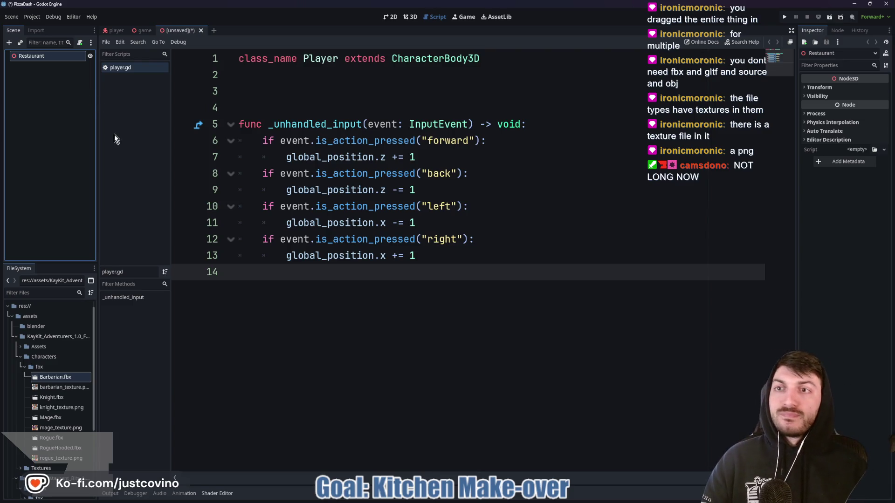
# Save the scene as restaurant.tscn in a new map folder inside game.
pyautogui.hotkey('ctrl', 's')
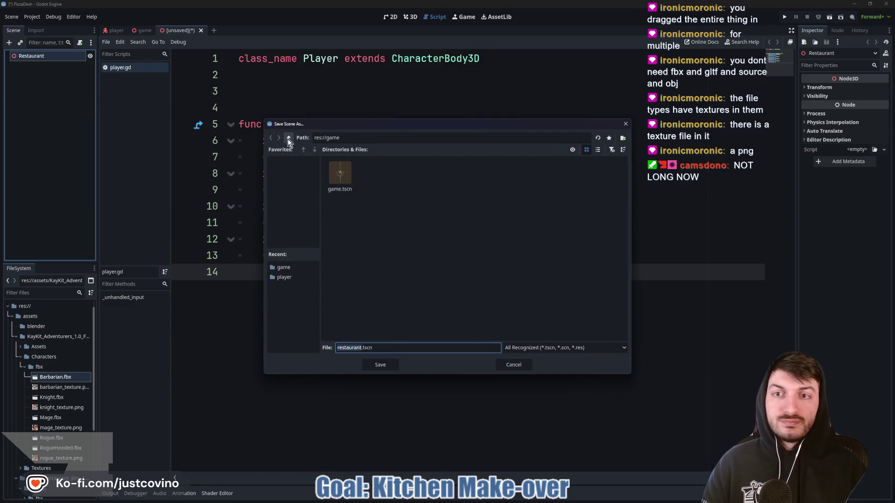
pyautogui.click(289, 138)
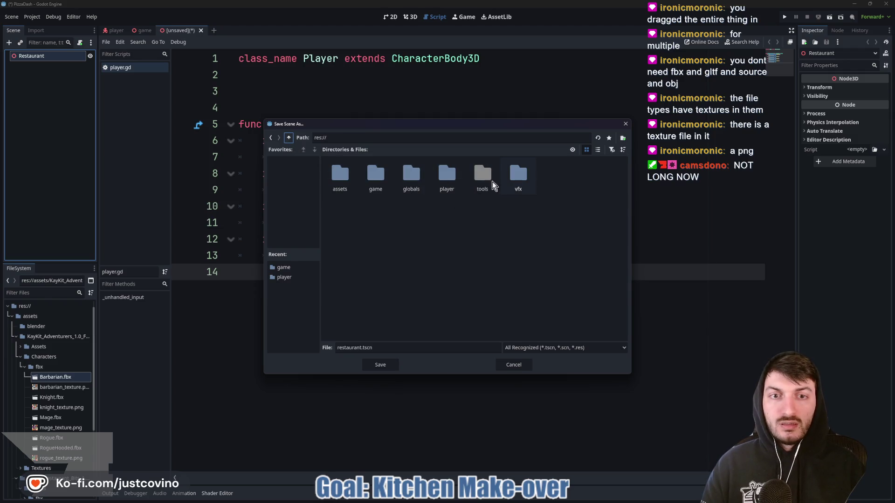
pyautogui.doubleClick(375, 175)
pyautogui.rightClick(384, 188)
pyautogui.click(394, 193)
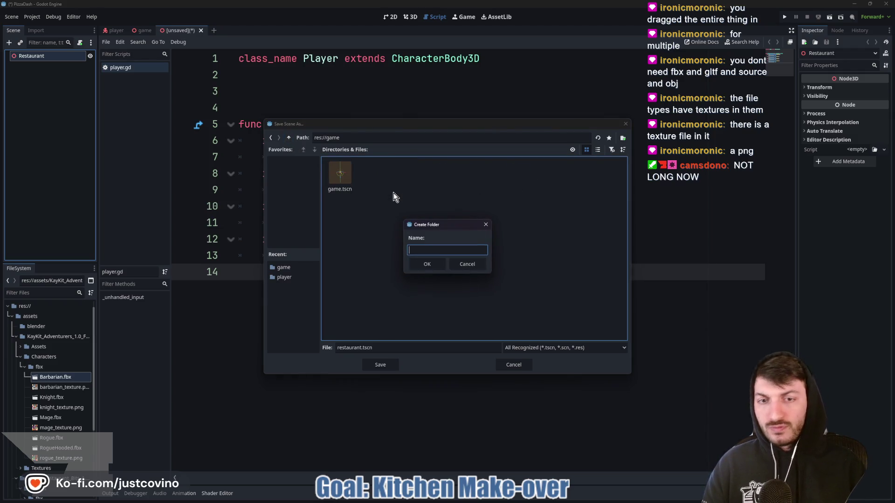
pyautogui.write('map')
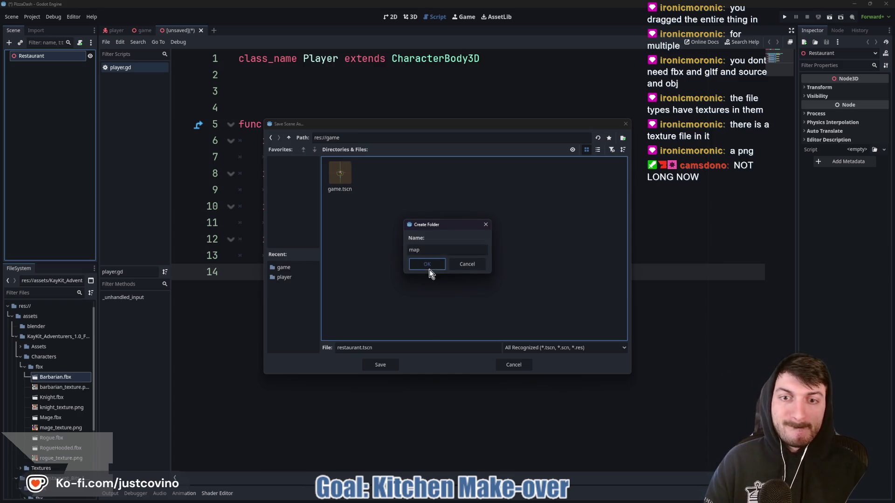
pyautogui.click(429, 269)
pyautogui.click(377, 363)
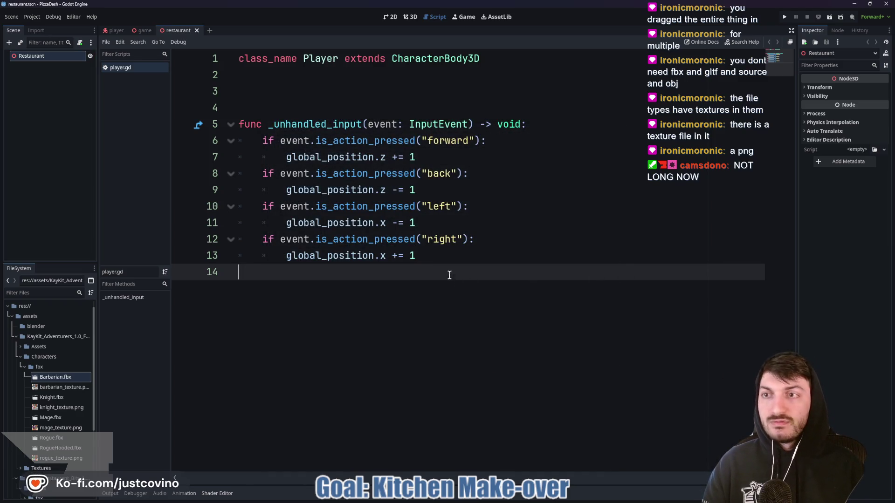
# Switch to the 3D view and collapse the Characters and KayKit adventurers asset folders.
pyautogui.click(410, 17)
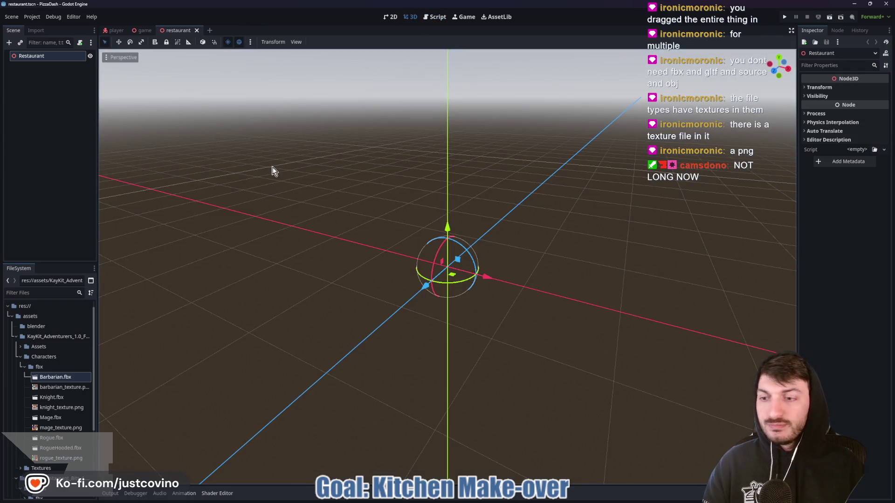
pyautogui.click(19, 357)
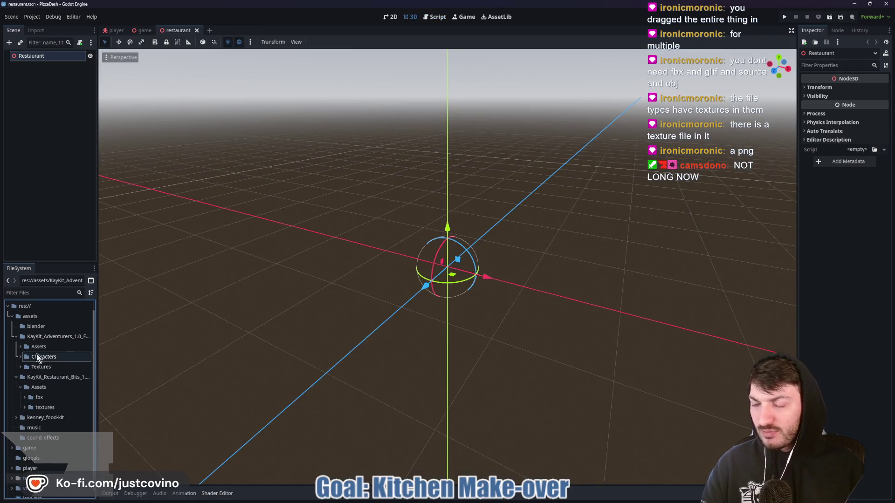
pyautogui.scroll(-3, 344, 298)
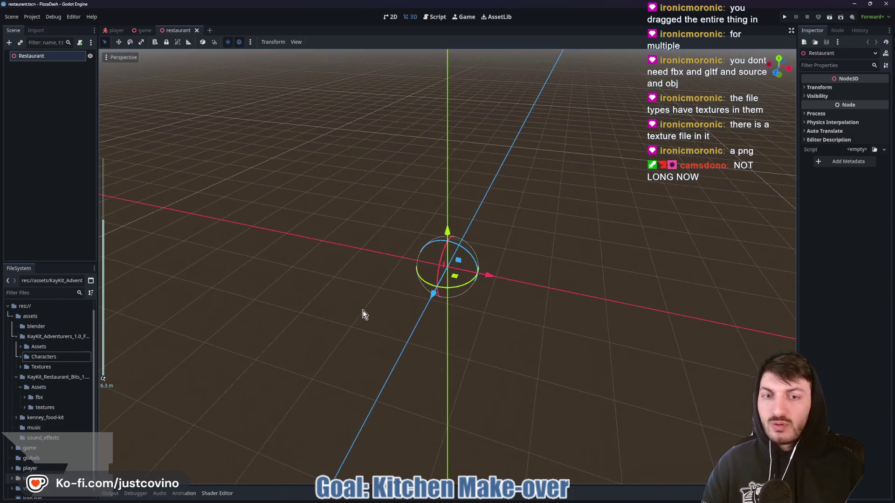
pyautogui.click(16, 336)
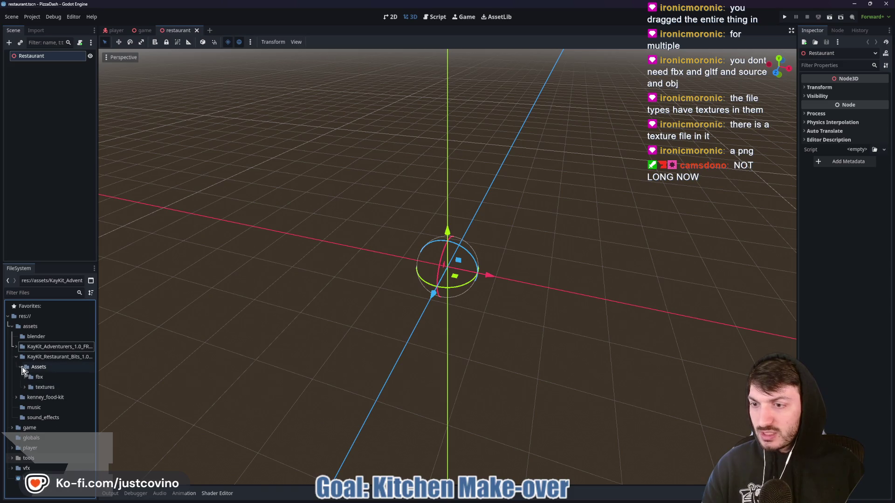
# Filter the files by 'floor' and drag the floor_kitchen model into the scene.
pyautogui.click(29, 294)
pyautogui.write('fl')
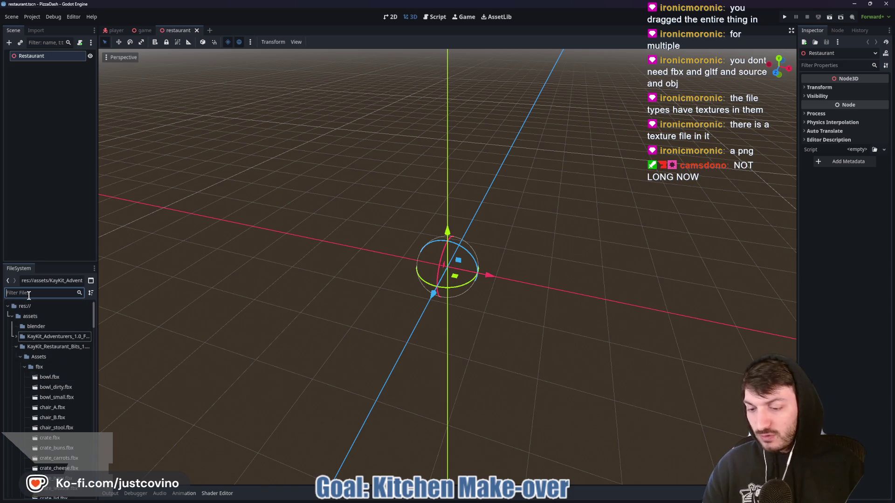
pyautogui.write('oor')
pyautogui.moveTo(61, 367)
pyautogui.mouseDown()
pyautogui.moveTo(347, 317)
pyautogui.moveTo(451, 265)
pyautogui.mouseUp()
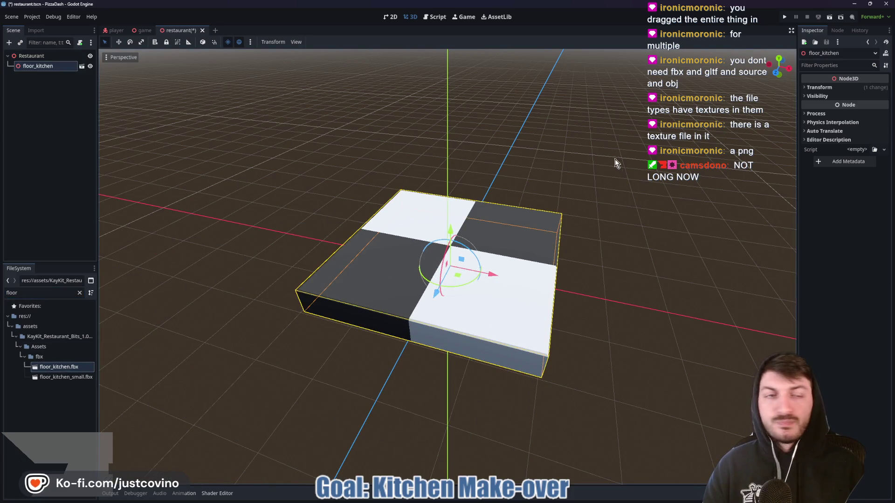
# Set the floor_kitchen node's Position X and Z to 0 to centre it.
pyautogui.click(819, 87)
pyautogui.click(824, 107)
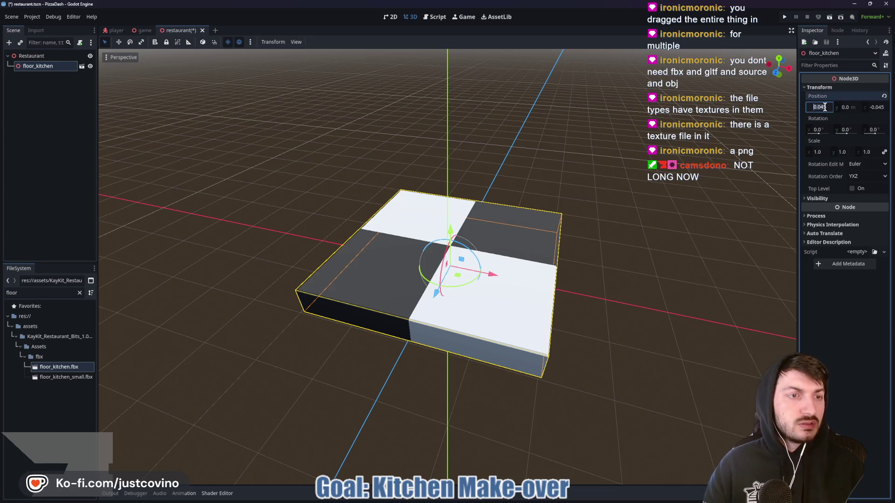
pyautogui.write('0')
pyautogui.press('Tab')
pyautogui.press('Tab')
pyautogui.press('Return')
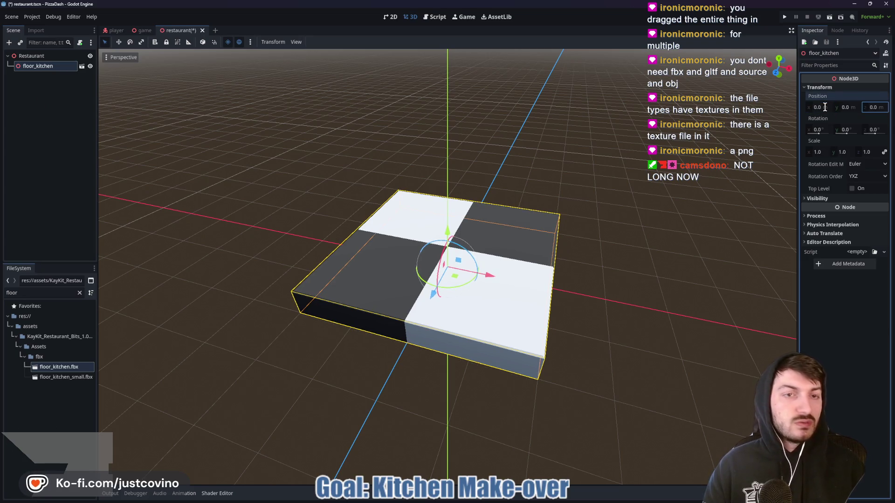
# Open and close the floor model's Advanced Import Settings.
pyautogui.doubleClick(53, 368)
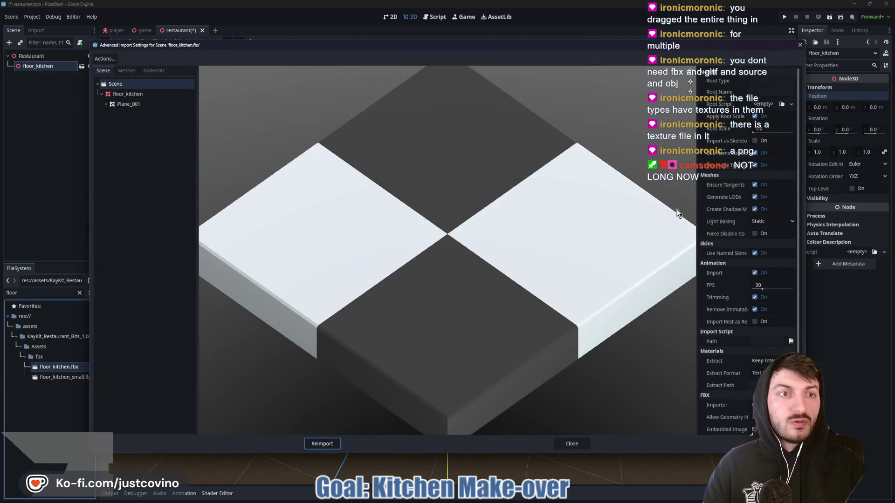
pyautogui.click(577, 442)
pyautogui.scroll(-5, 513, 196)
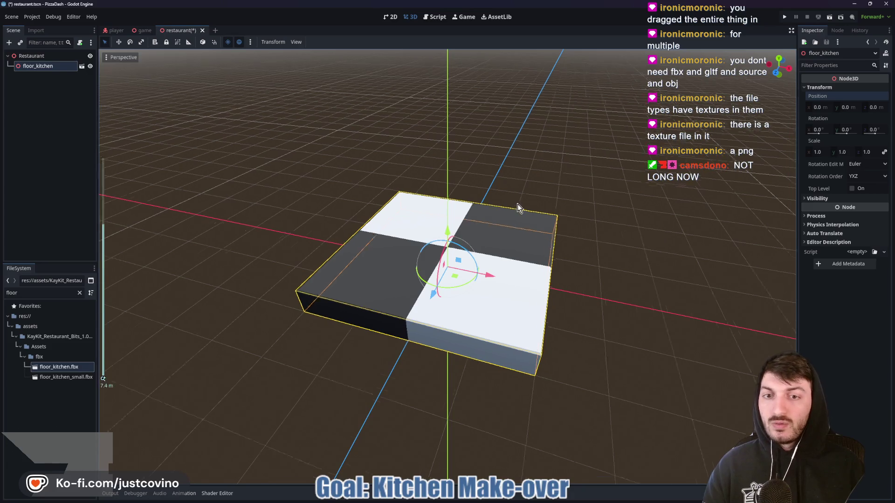
# Duplicate the floor tile into a strip of tiles running along Z.
pyautogui.moveTo(611, 218)
pyautogui.mouseDown()
pyautogui.moveTo(485, 225)
pyautogui.moveTo(603, 239)
pyautogui.mouseUp()
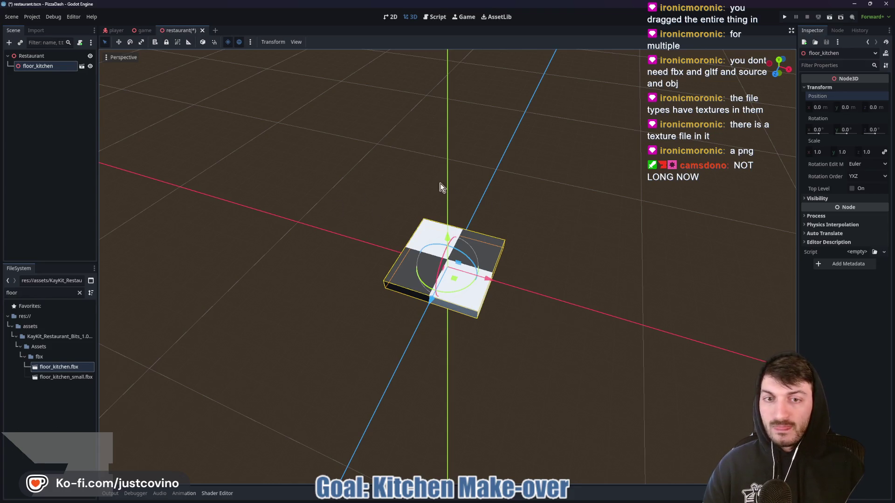
pyautogui.scroll(-3, 466, 196)
pyautogui.moveTo(498, 208); pyautogui.dragTo(508, 208)
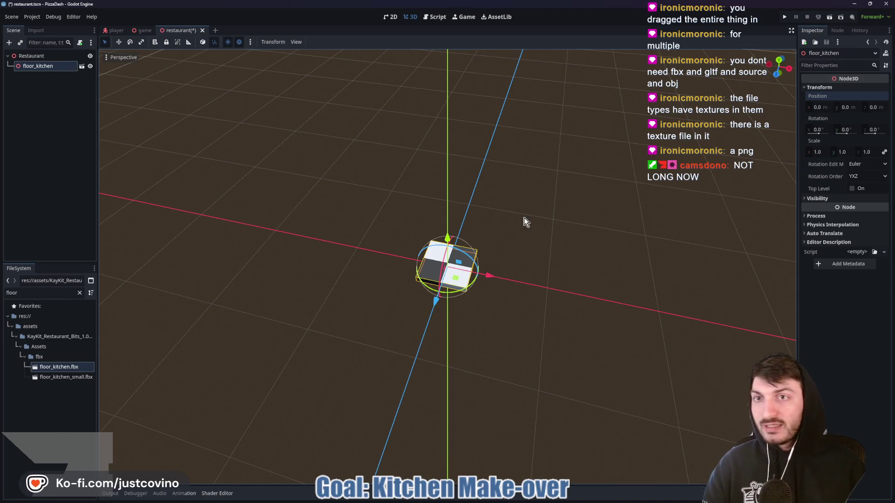
pyautogui.hotkey('ctrl', 'd')
pyautogui.moveTo(436, 305); pyautogui.dragTo(480, 186)
pyautogui.hotkey('ctrl', 'd')
pyautogui.hotkey('ctrl', 'd')
pyautogui.hotkey('ctrl', 'd')
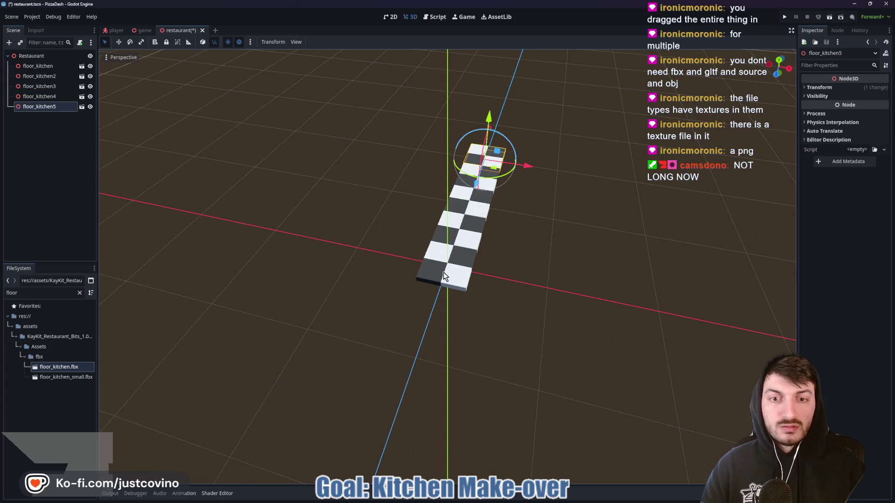
pyautogui.click(443, 272)
pyautogui.hotkey('ctrl', 'd')
pyautogui.moveTo(429, 310)
pyautogui.mouseDown()
pyautogui.moveTo(401, 363)
pyautogui.moveTo(407, 349)
pyautogui.moveTo(400, 407)
pyautogui.moveTo(373, 454)
pyautogui.mouseUp()
pyautogui.hotkey('ctrl', 'd')
pyautogui.hotkey('ctrl', 'd')
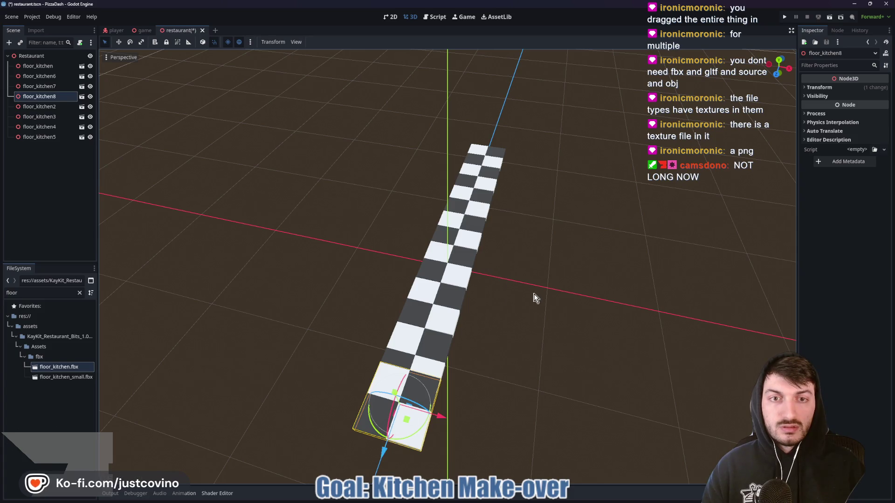
# Extend a row of tile copies along X and bring a strip back to close the ring.
pyautogui.hotkey('ctrl', 'd')
pyautogui.moveTo(446, 422); pyautogui.dragTo(575, 455)
pyautogui.hotkey('ctrl', 'd')
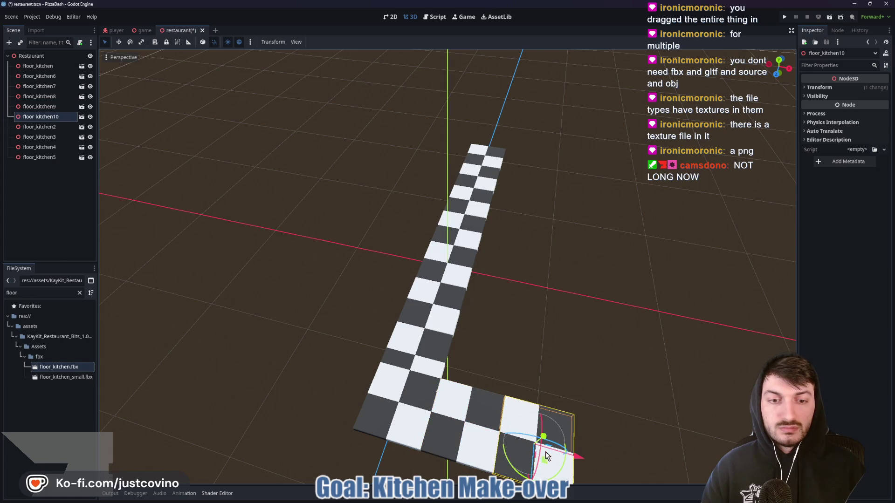
pyautogui.hotkey('ctrl', 'd')
pyautogui.scroll(-2, 546, 456)
pyautogui.moveTo(504, 430); pyautogui.dragTo(530, 218)
pyautogui.hotkey('ctrl', 'd')
pyautogui.hotkey('ctrl', 'd')
pyautogui.hotkey('ctrl', 'd')
pyautogui.hotkey('ctrl', 'd')
pyautogui.hotkey('ctrl', 'd')
pyautogui.hotkey('ctrl', 'd')
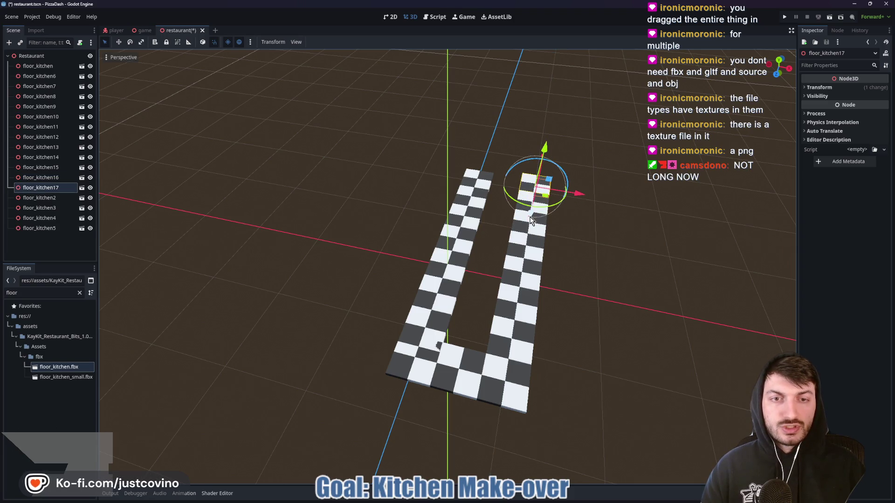
pyautogui.hotkey('ctrl', 'd')
pyautogui.moveTo(581, 194); pyautogui.dragTo(550, 194)
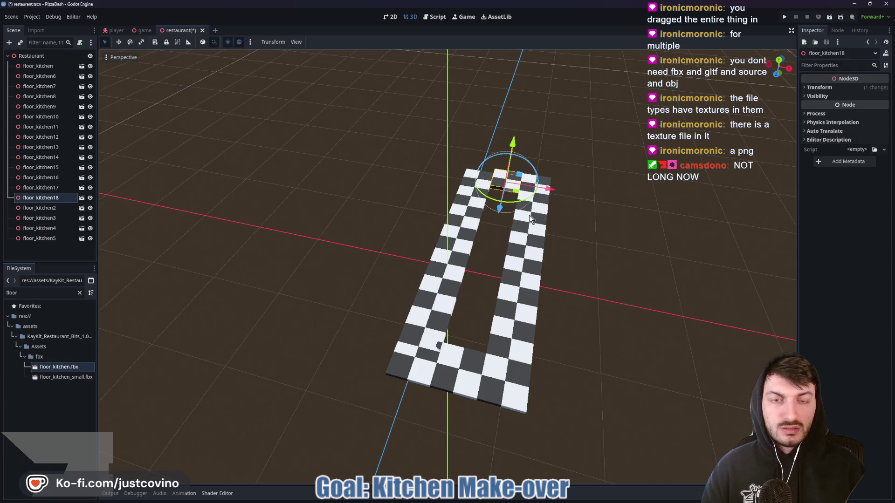
# Inspect the floor loop by selecting individual floor_kitchen tiles, ending on the right-hand tile.
pyautogui.moveTo(588, 216)
pyautogui.mouseDown()
pyautogui.moveTo(438, 206)
pyautogui.moveTo(470, 220)
pyautogui.moveTo(393, 264)
pyautogui.mouseUp()
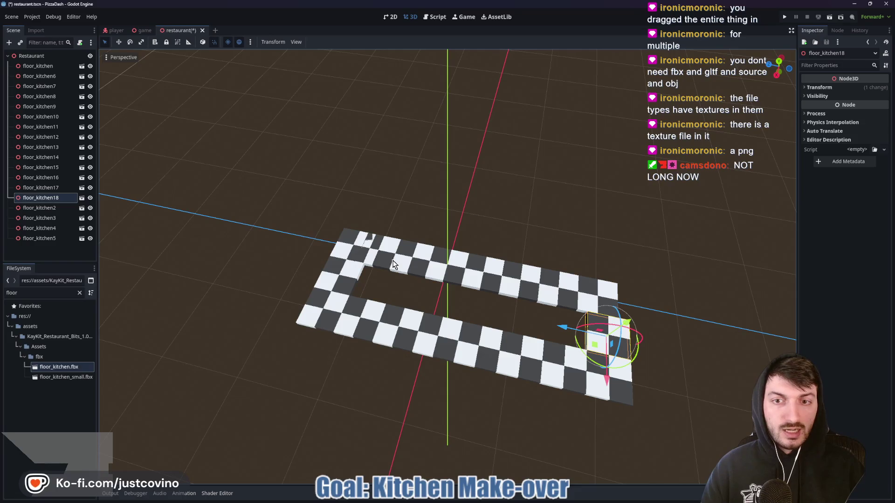
pyautogui.click(390, 256)
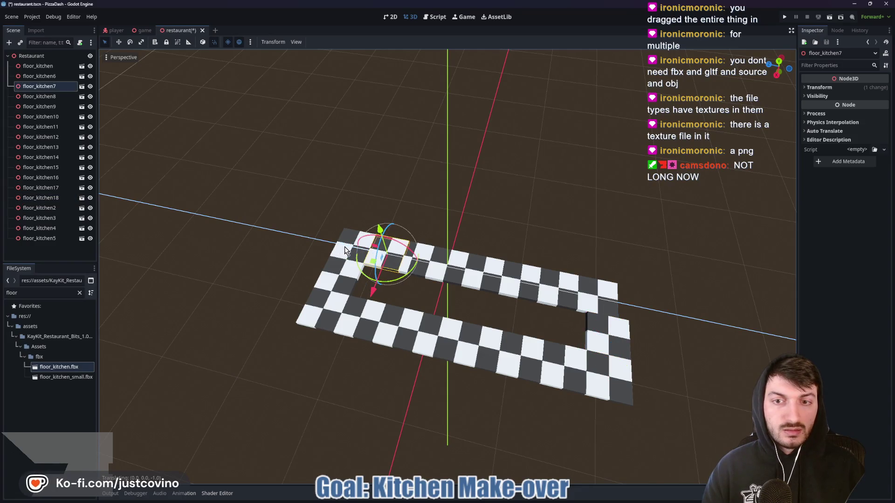
pyautogui.click(402, 279)
pyautogui.click(601, 298)
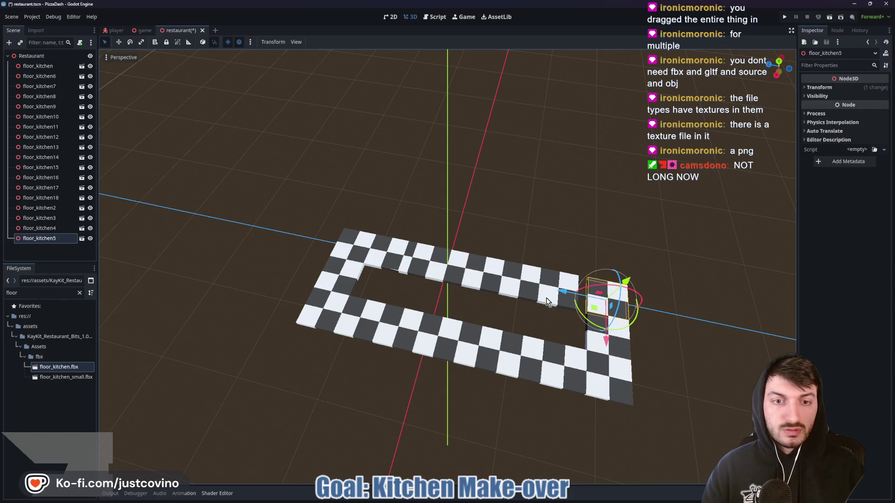
pyautogui.click(521, 291)
pyautogui.click(490, 294)
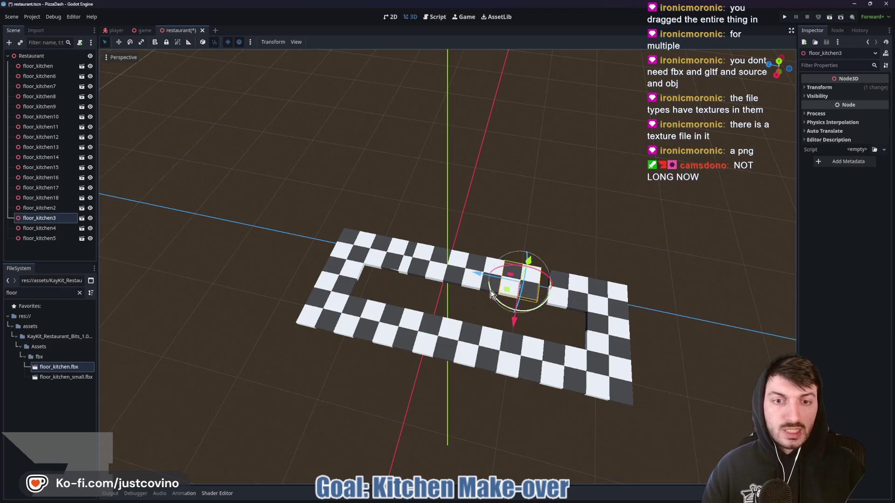
pyautogui.click(479, 277)
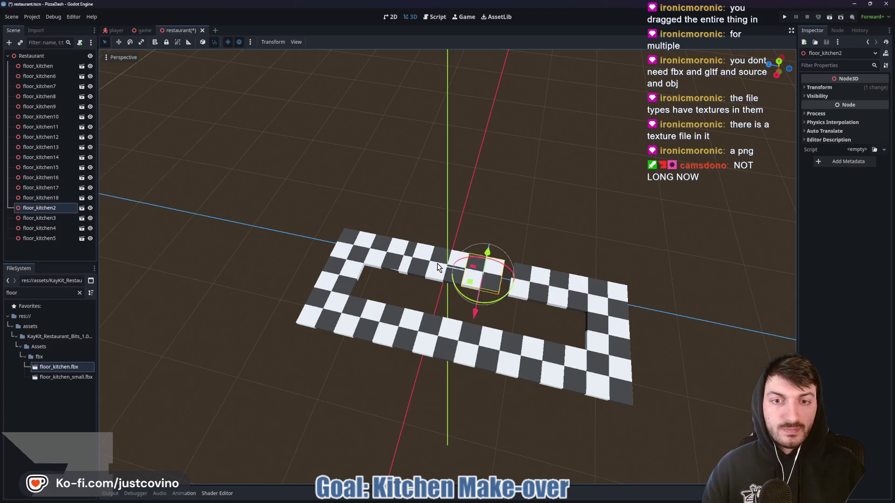
pyautogui.click(450, 265)
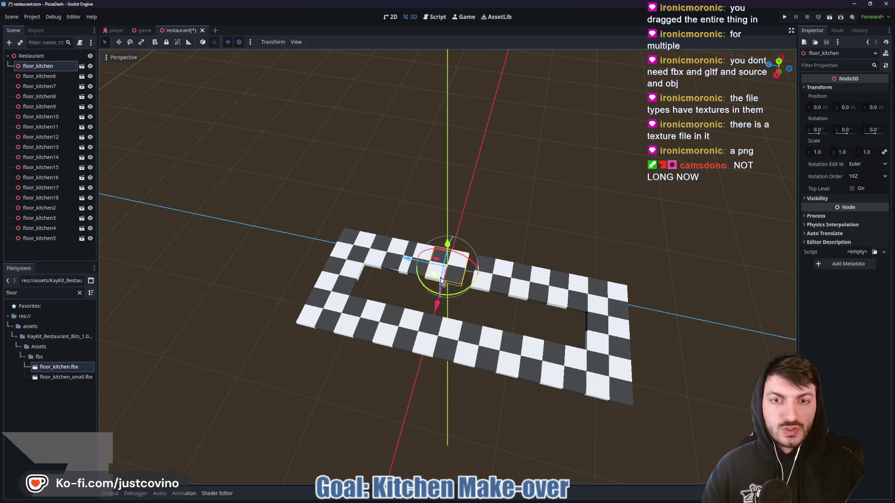
pyautogui.click(411, 264)
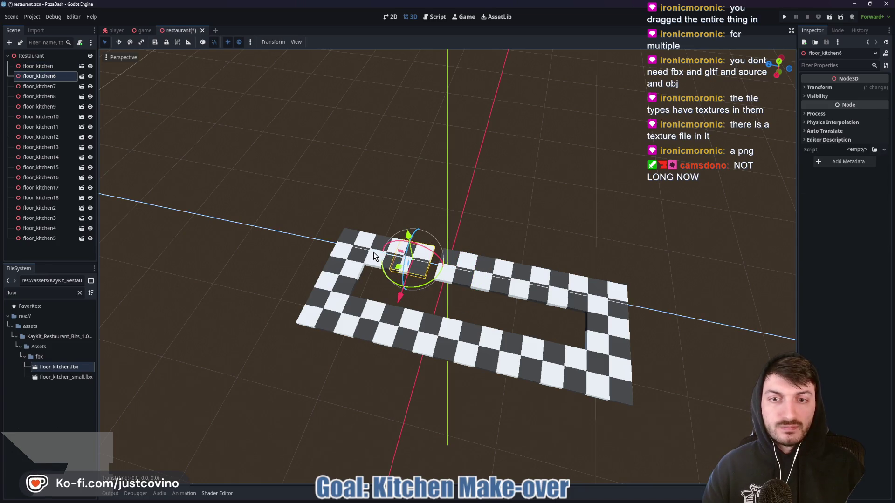
pyautogui.click(594, 342)
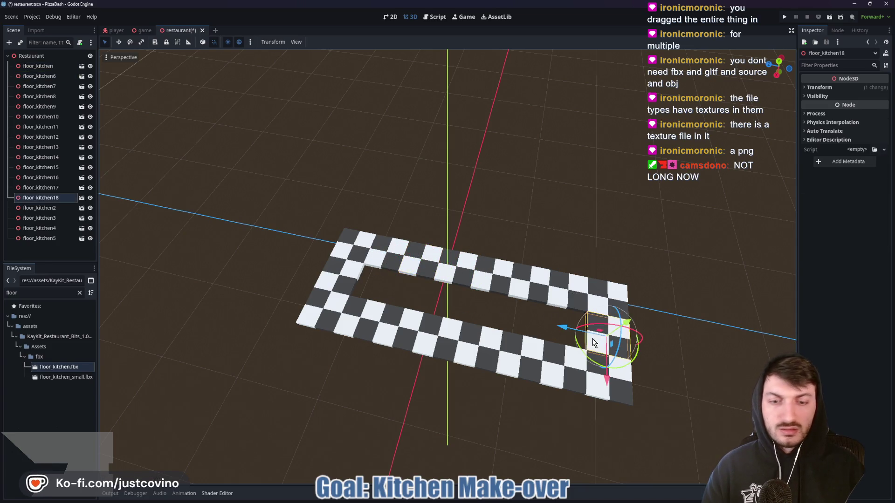
# Duplicate tiles leftward into the empty middle and begin a new strip along the edge.
pyautogui.hotkey('ctrl', 'd')
pyautogui.moveTo(591, 342); pyautogui.dragTo(336, 276)
pyautogui.hotkey('ctrl', 'd')
pyautogui.hotkey('ctrl', 'd')
pyautogui.hotkey('ctrl', 'd')
pyautogui.hotkey('ctrl', 'd')
pyautogui.hotkey('ctrl', 'd')
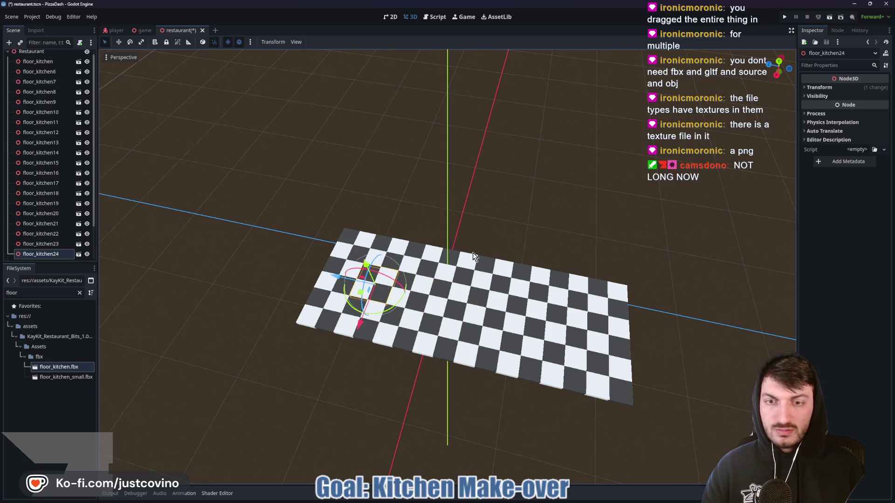
pyautogui.hotkey('ctrl', 'd')
pyautogui.moveTo(495, 344); pyautogui.dragTo(424, 354)
pyautogui.hotkey('ctrl', 'd')
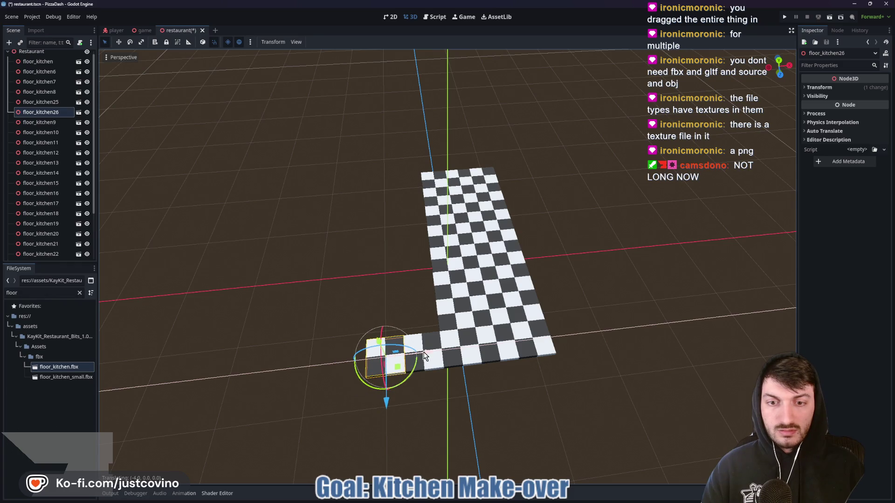
# Extend the new strip with copies stepping one tile at a time along Z.
pyautogui.hotkey('ctrl', 'd')
pyautogui.moveTo(384, 402); pyautogui.dragTo(381, 255)
pyautogui.hotkey('ctrl', 'd')
pyautogui.hotkey('ctrl', 'd')
pyautogui.hotkey('ctrl', 'd')
pyautogui.hotkey('ctrl', 'd')
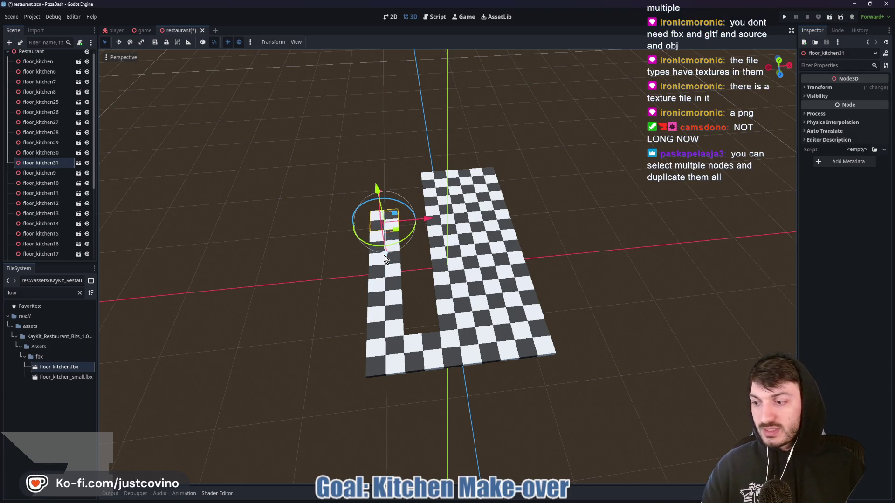
pyautogui.hotkey('ctrl', 'd')
pyautogui.moveTo(385, 255); pyautogui.dragTo(384, 214)
pyautogui.hotkey('ctrl', 'd')
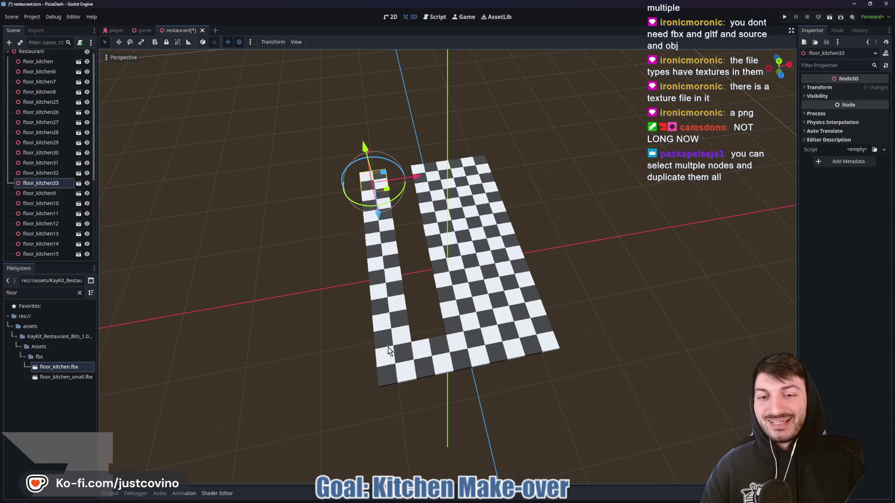
# Duplicate the floor_kitchen28–35 strip and slide it along X to fill the remaining gap.
pyautogui.keyDown('shift'); pyautogui.click(393, 367); pyautogui.keyUp('shift')
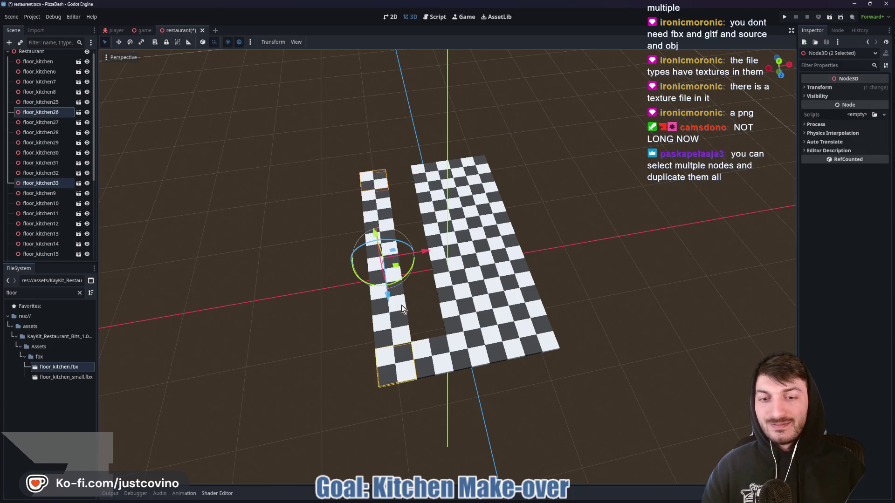
pyautogui.click(394, 337)
pyautogui.keyDown('shift'); pyautogui.click(371, 183); pyautogui.keyUp('shift')
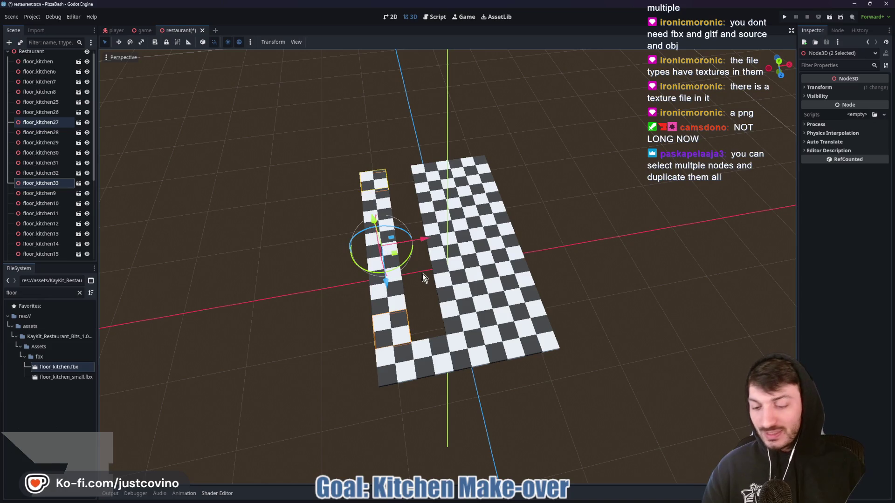
pyautogui.hotkey('ctrl', 'd')
pyautogui.moveTo(424, 239); pyautogui.dragTo(449, 240)
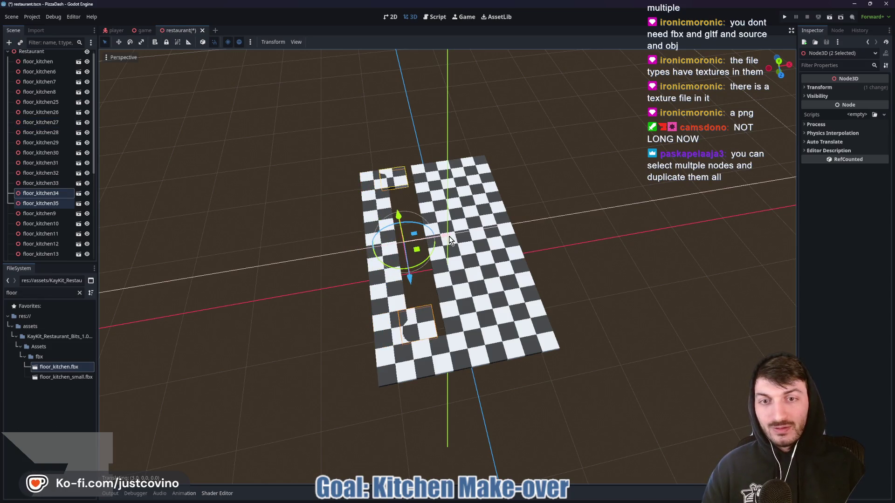
pyautogui.press('Escape')
pyautogui.keyDown('shift'); pyautogui.click(400, 304); pyautogui.keyUp('shift')
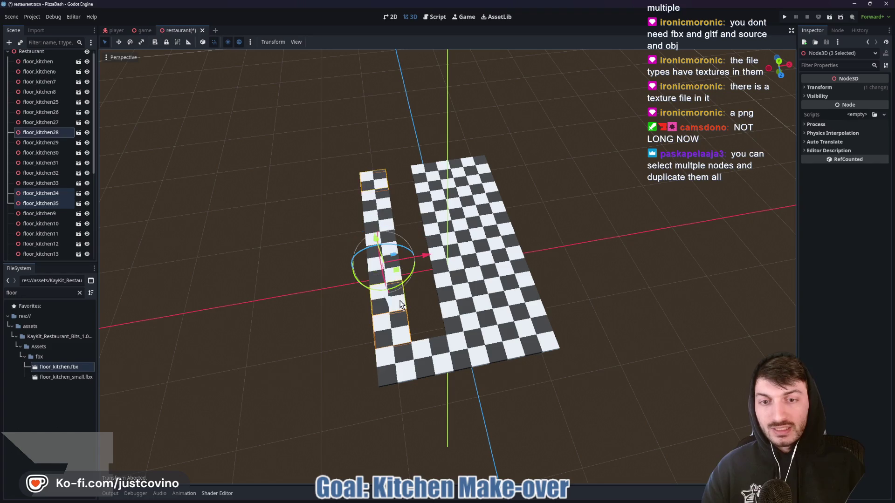
pyautogui.keyDown('shift'); pyautogui.click(372, 255); pyautogui.keyUp('shift')
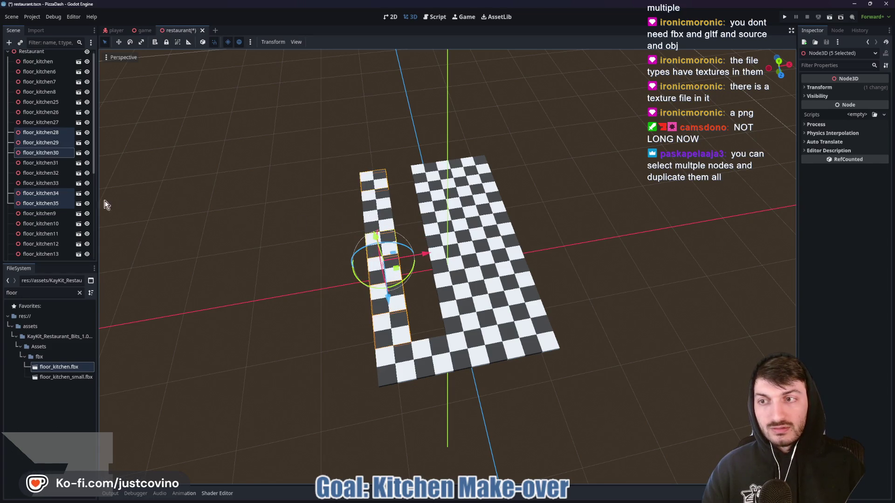
pyautogui.keyDown('shift'); pyautogui.click(48, 132); pyautogui.keyUp('shift')
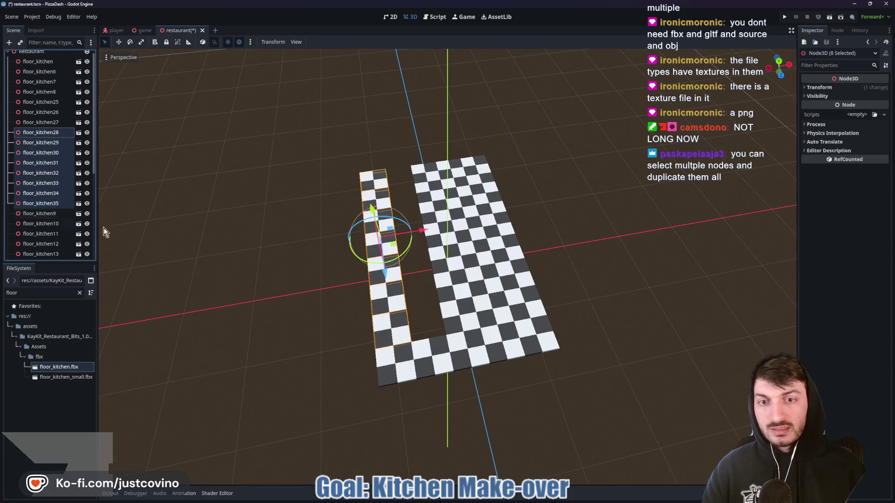
pyautogui.hotkey('ctrl', 'd')
pyautogui.moveTo(422, 229); pyautogui.dragTo(452, 227)
pyautogui.click(598, 245)
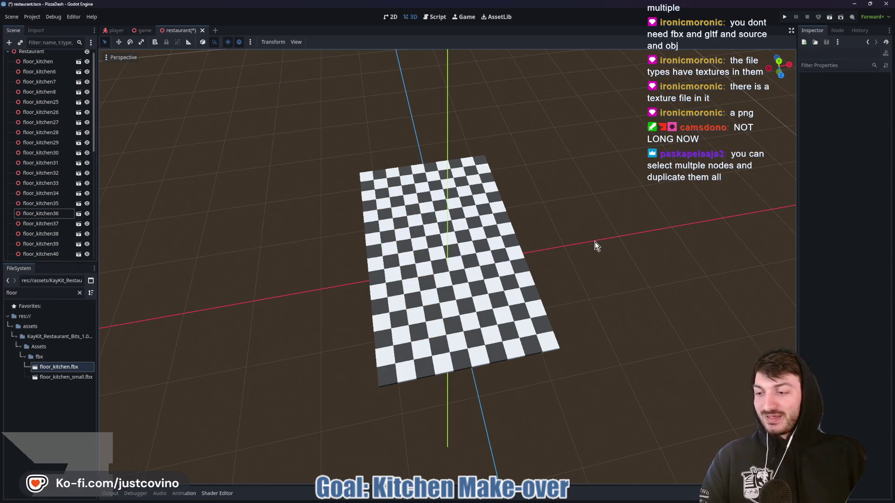
# Add a Node3D child under Restaurant and name it Floor.
pyautogui.moveTo(595, 250)
pyautogui.mouseDown()
pyautogui.moveTo(518, 251)
pyautogui.moveTo(472, 195)
pyautogui.moveTo(386, 249)
pyautogui.moveTo(587, 276)
pyautogui.moveTo(430, 208)
pyautogui.moveTo(554, 229)
pyautogui.mouseUp()
pyautogui.scroll(1, 68, 136)
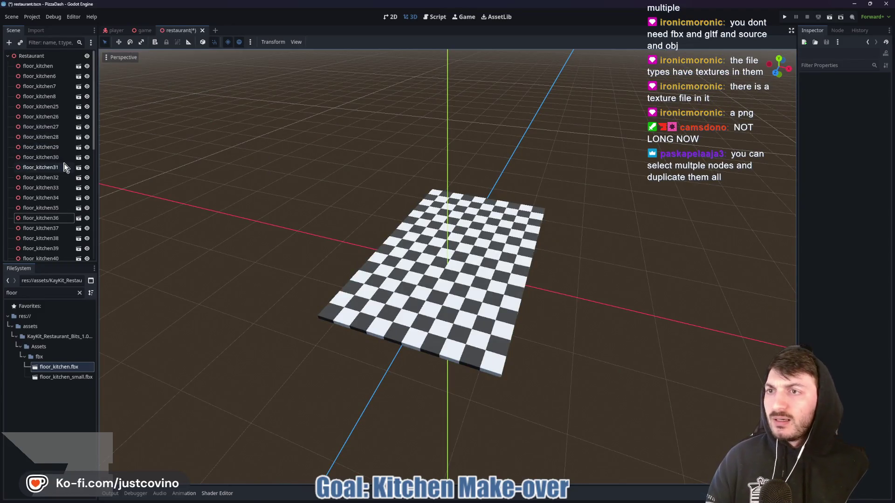
pyautogui.click(31, 56)
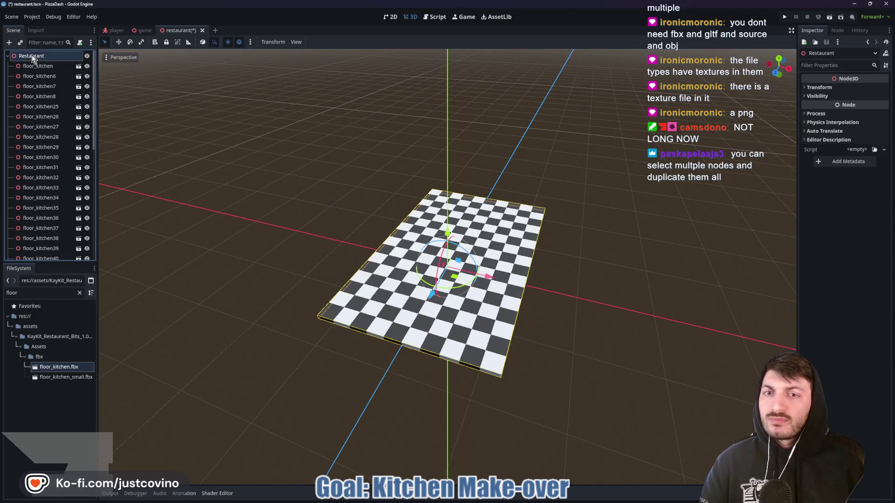
pyautogui.rightClick(20, 55)
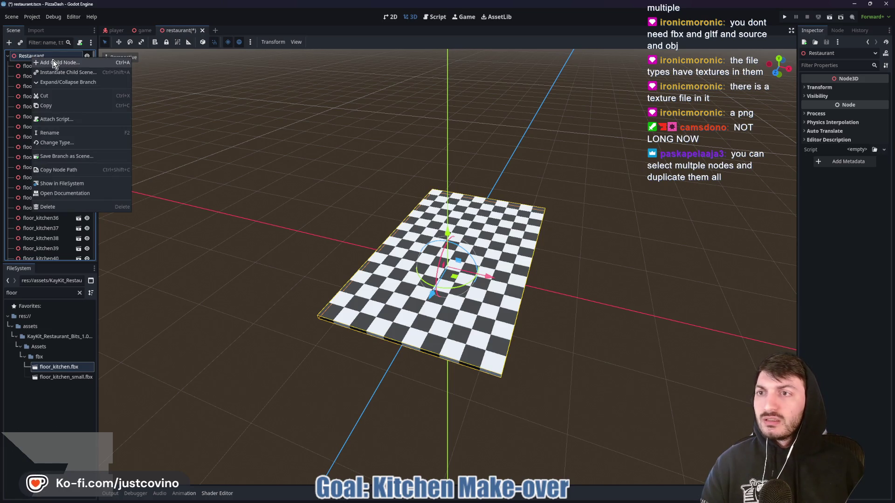
pyautogui.press('Escape')
pyautogui.hotkey('ctrl', 'a')
pyautogui.write('node3')
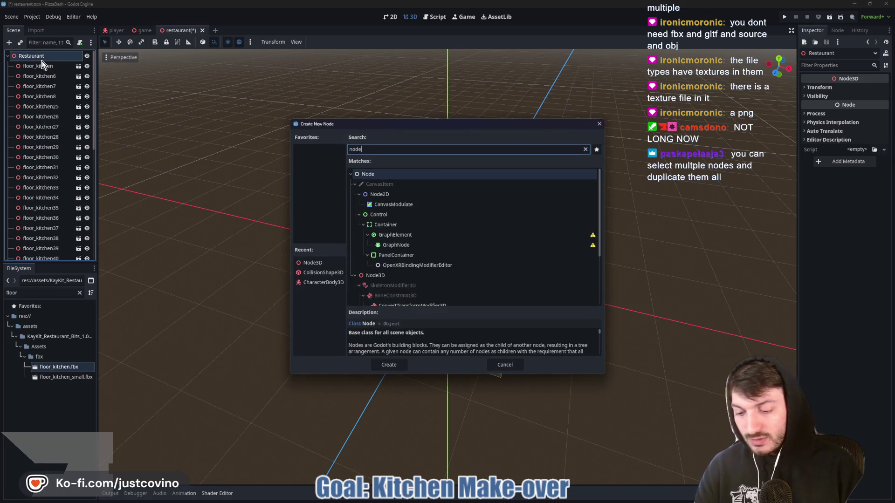
pyautogui.press('Return')
pyautogui.doubleClick(40, 253)
pyautogui.write('Floor')
pyautogui.press('Return')
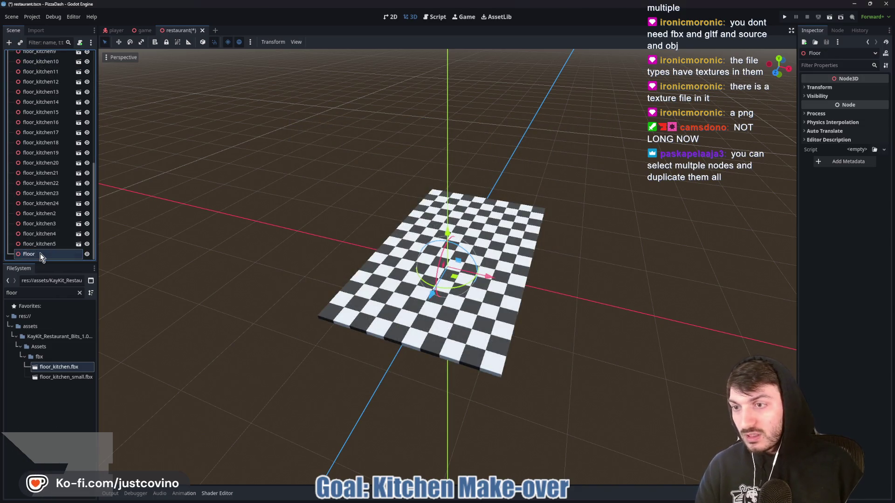
# Select every floor_kitchen tile and drag them all under the Floor node.
pyautogui.click(46, 244)
pyautogui.scroll(10, 53, 187)
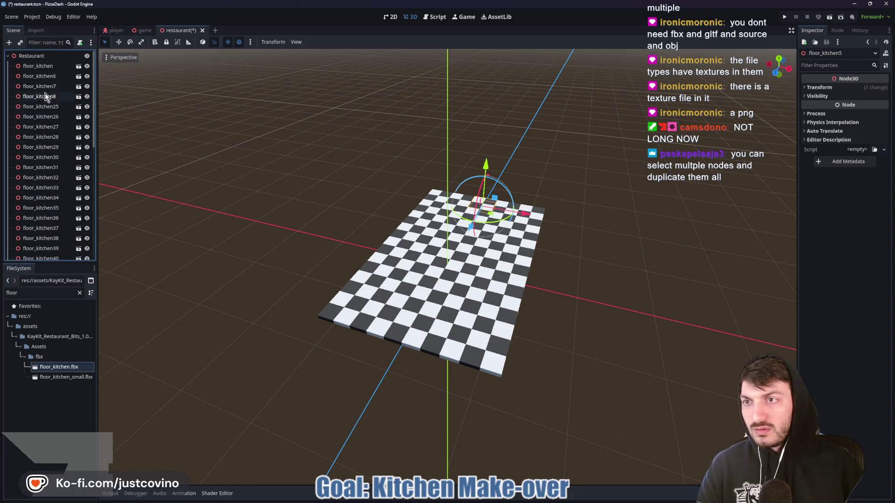
pyautogui.keyDown('shift'); pyautogui.click(40, 69); pyautogui.keyUp('shift')
pyautogui.scroll(-2, 52, 136)
pyautogui.scroll(-4, 52, 136)
pyautogui.moveTo(52, 184); pyautogui.dragTo(35, 253)
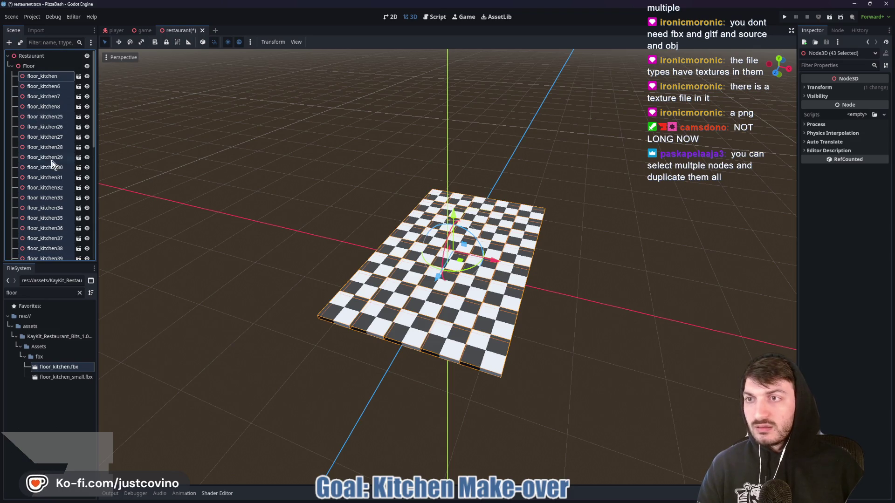
pyautogui.click(29, 66)
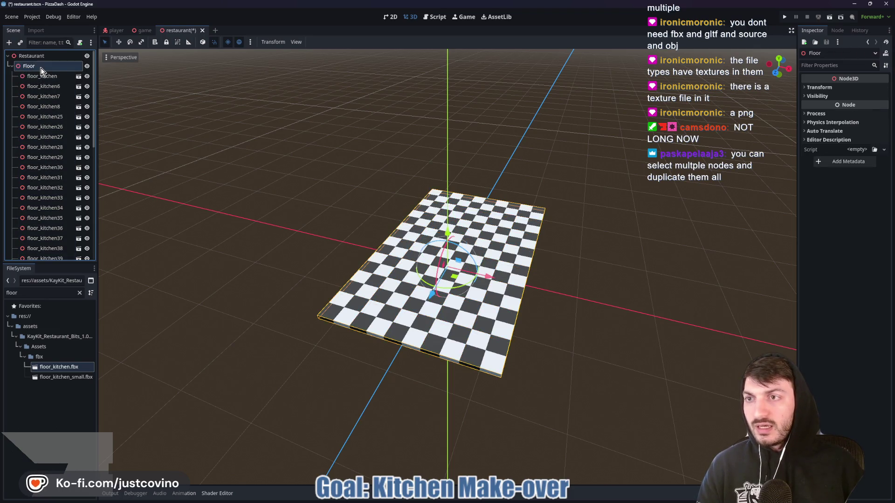
# Add a StaticBody3D under Floor with a CollisionShape3D child using a new BoxShape3D.
pyautogui.hotkey('ctrl', 'a')
pyautogui.write('static')
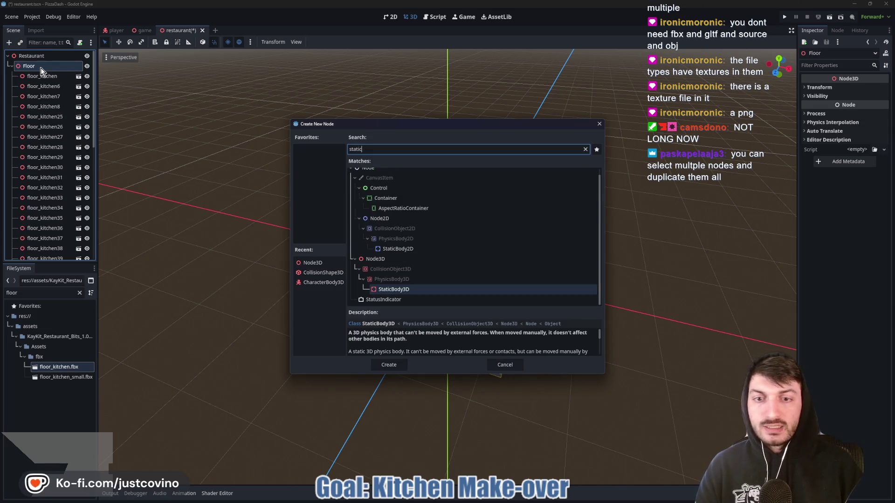
pyautogui.press('Return')
pyautogui.moveTo(38, 256)
pyautogui.mouseDown()
pyautogui.moveTo(40, 134)
pyautogui.moveTo(30, 72)
pyautogui.mouseUp()
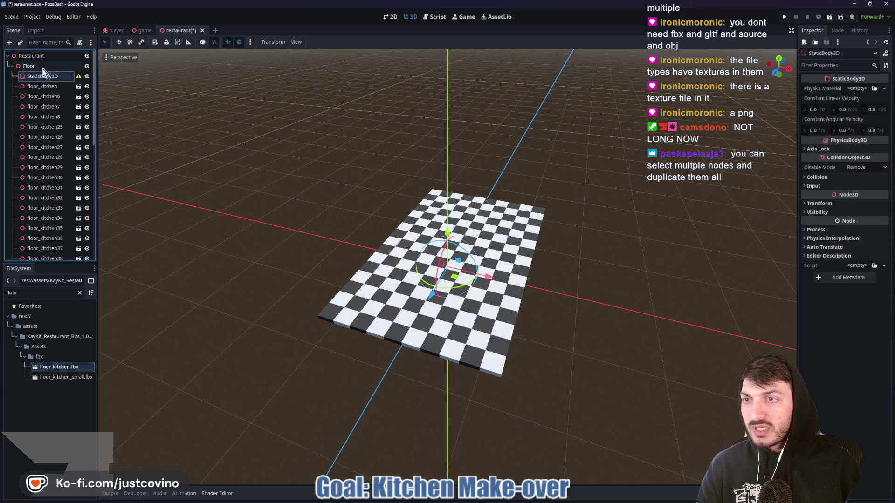
pyautogui.hotkey('ctrl', 'a')
pyautogui.write('collision')
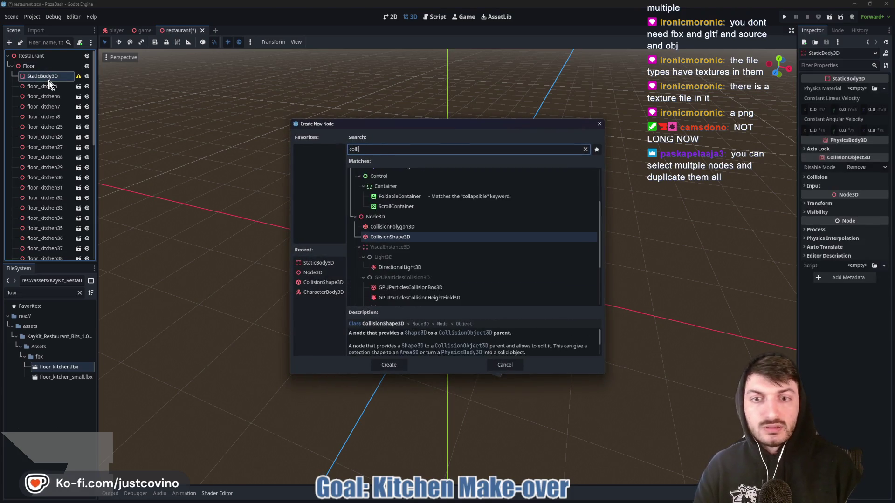
pyautogui.press('Return')
pyautogui.click(856, 88)
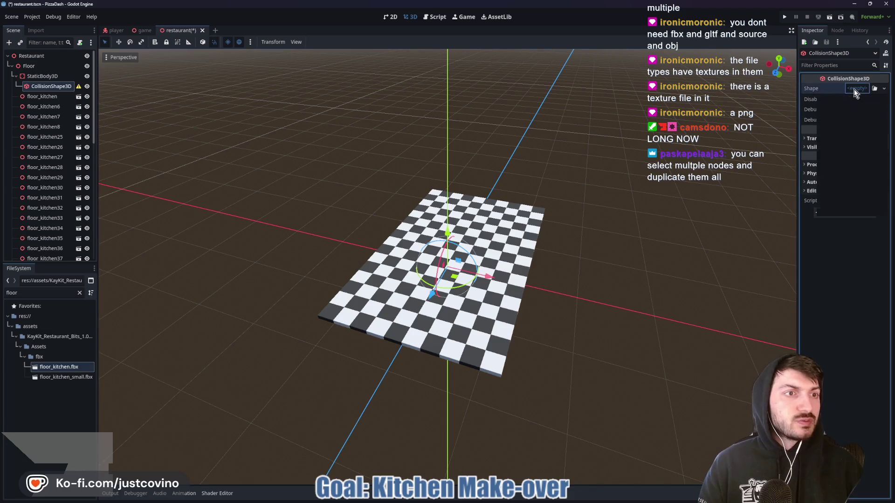
pyautogui.click(846, 129)
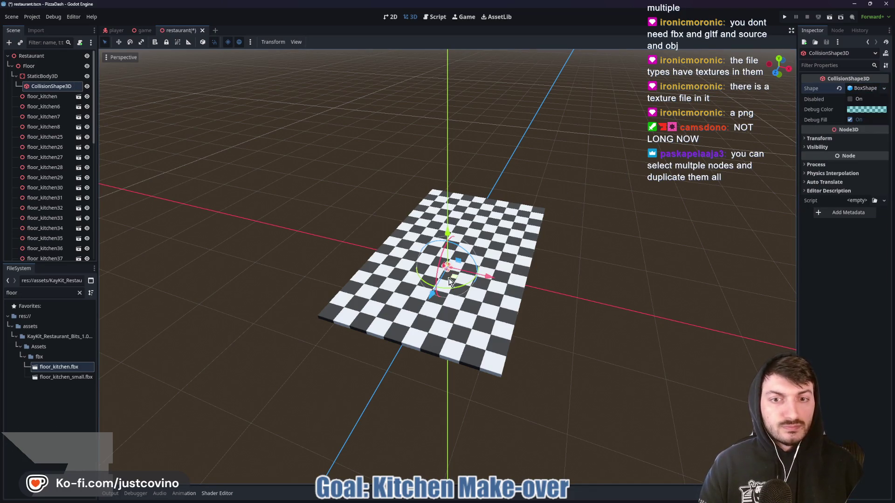
# Stretch the box collision shape in top view to cover the whole checkered floor.
pyautogui.moveTo(451, 273); pyautogui.dragTo(524, 297)
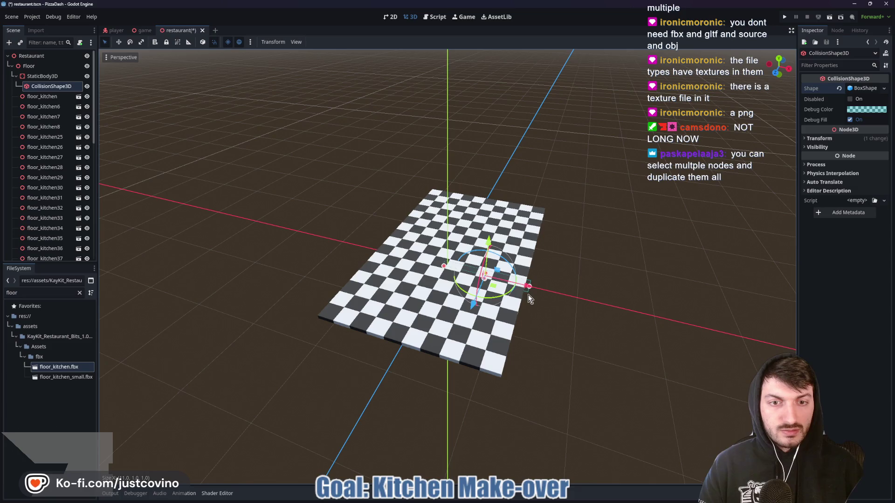
pyautogui.moveTo(444, 267); pyautogui.dragTo(373, 256)
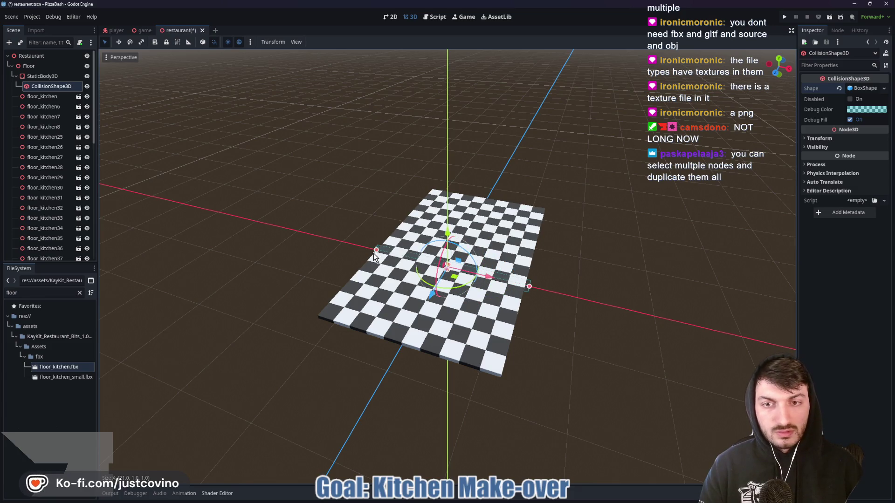
pyautogui.click(780, 62)
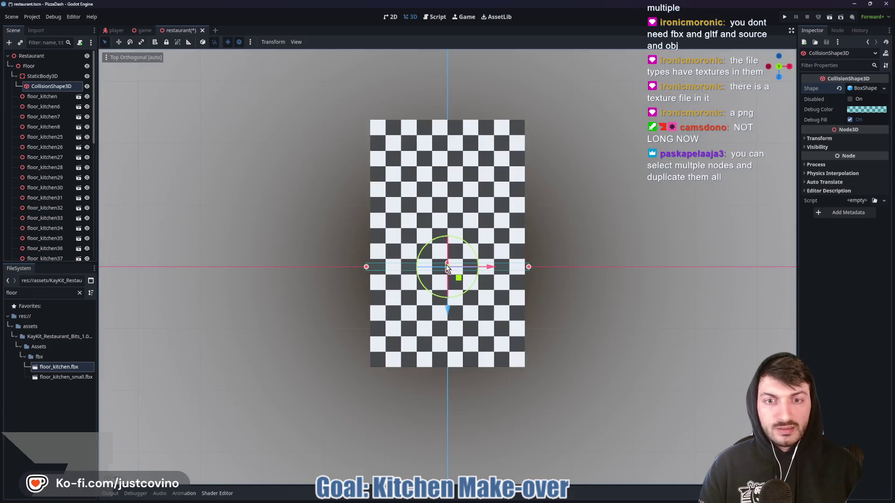
pyautogui.moveTo(445, 265); pyautogui.dragTo(443, 118)
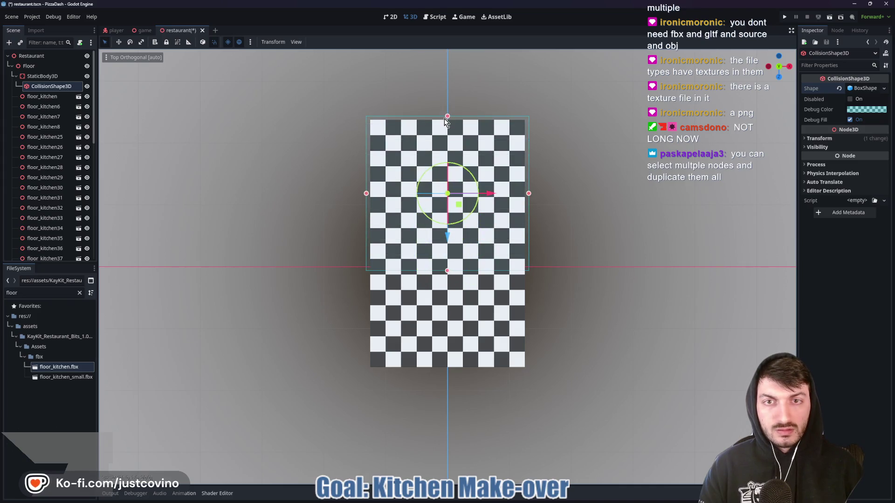
pyautogui.moveTo(447, 271); pyautogui.dragTo(445, 375)
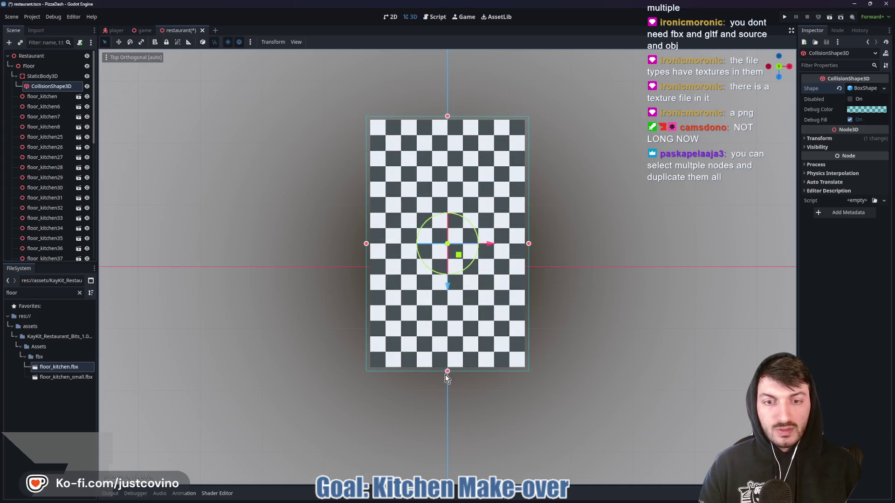
pyautogui.moveTo(582, 272)
pyautogui.mouseDown()
pyautogui.moveTo(508, 192)
pyautogui.moveTo(457, 165)
pyautogui.moveTo(521, 200)
pyautogui.mouseUp()
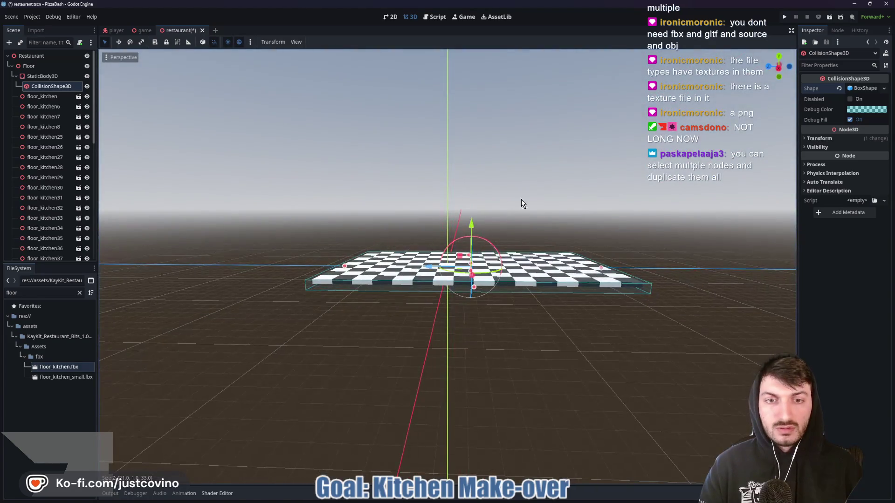
pyautogui.scroll(5, 544, 204)
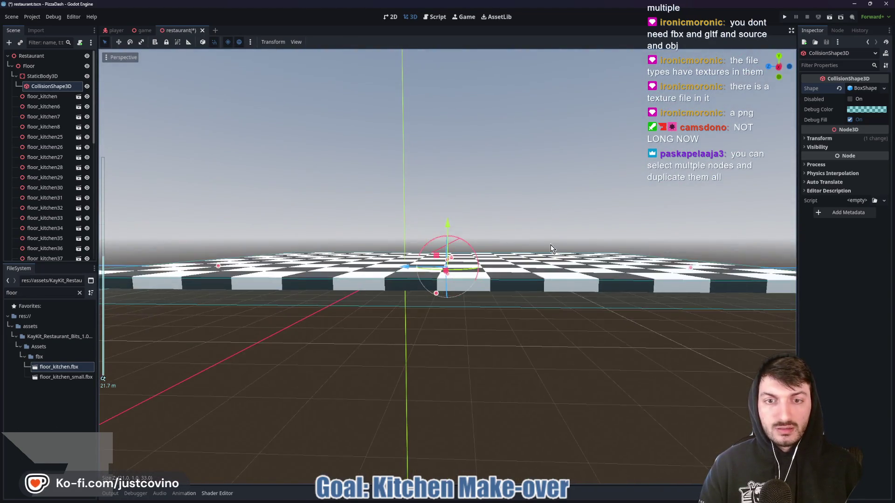
pyautogui.moveTo(551, 247); pyautogui.dragTo(575, 269)
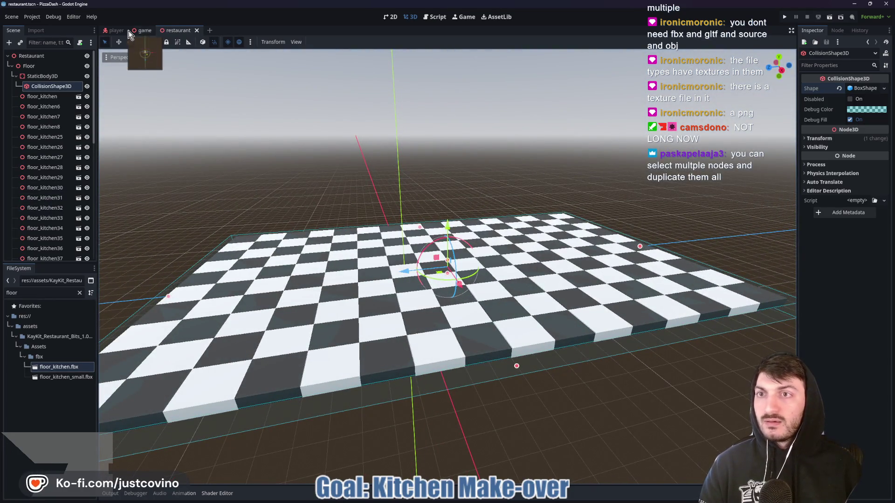
# Instance restaurant.tscn and the shakeable camera scene under the Game root node.
pyautogui.click(142, 30)
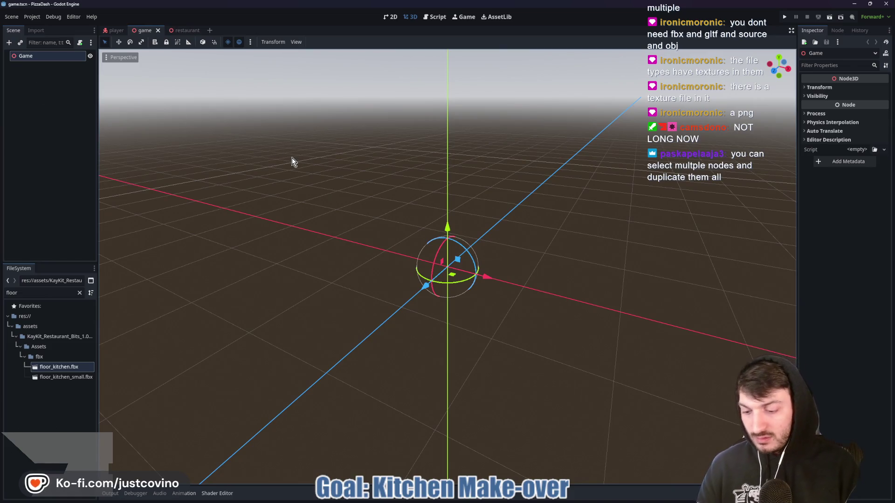
pyautogui.hotkey('ctrl', 'shift', 'a')
pyautogui.press('Return')
pyautogui.scroll(-5, 325, 206)
pyautogui.click(25, 56)
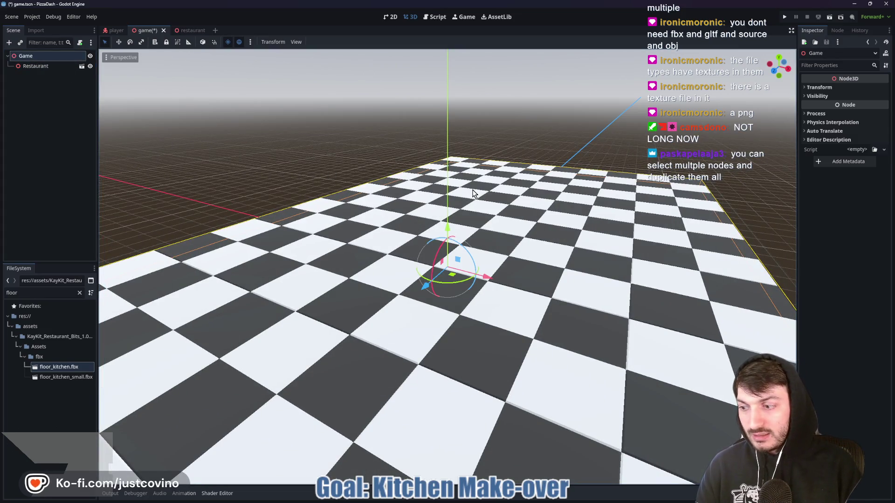
pyautogui.hotkey('ctrl', 'shift', 'a')
pyautogui.write('sha')
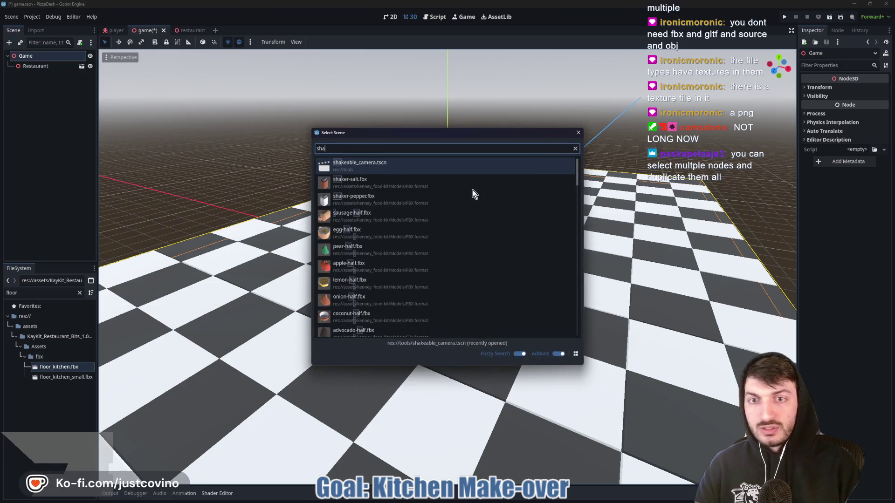
pyautogui.press('Return')
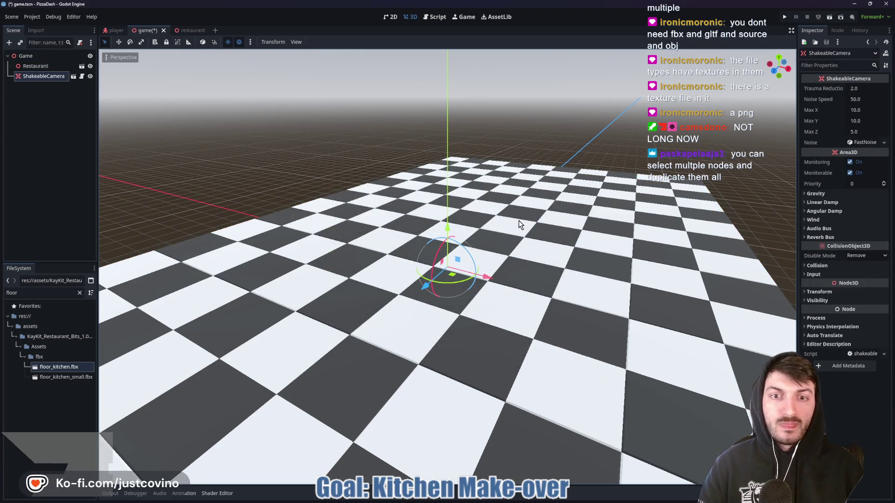
# Raise the ShakeableCamera above the floor and set up a downward view over it.
pyautogui.moveTo(527, 249); pyautogui.dragTo(575, 281)
pyautogui.moveTo(456, 240); pyautogui.dragTo(488, 75)
pyautogui.press('f')
pyautogui.scroll(3, 546, 209)
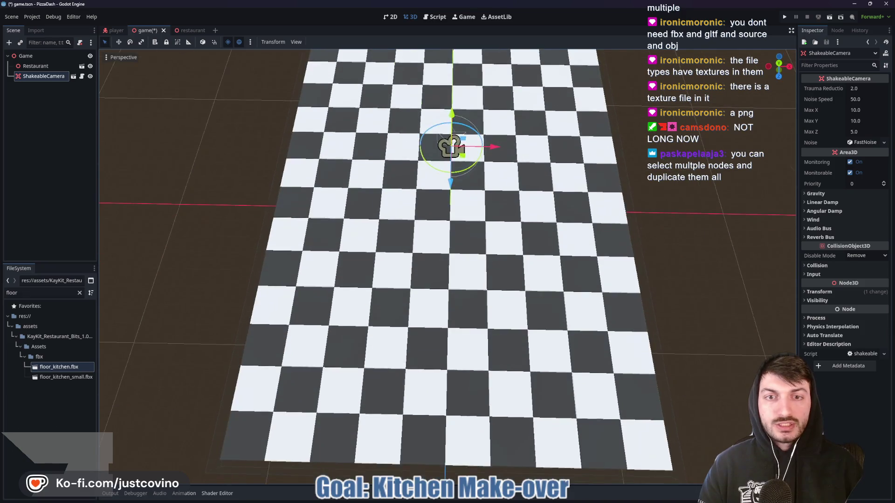
pyautogui.press('KP_7')
pyautogui.scroll(-2, 561, 231)
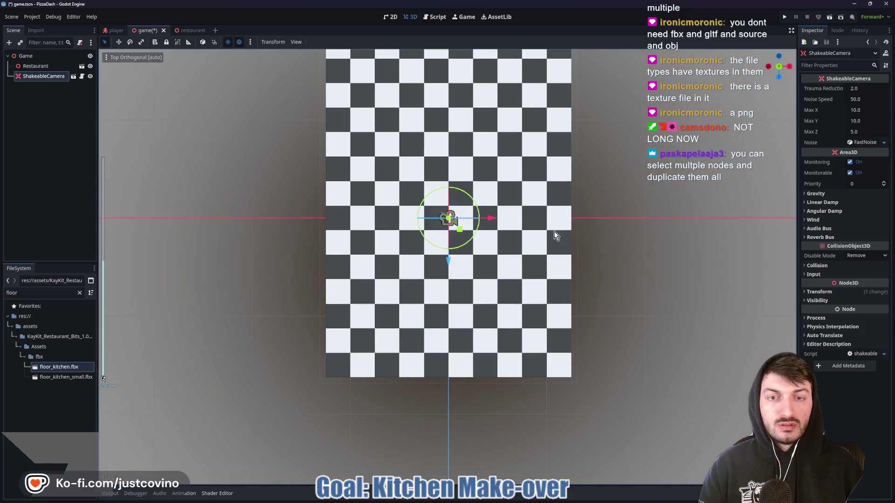
pyautogui.moveTo(530, 228)
pyautogui.mouseDown()
pyautogui.moveTo(524, 200)
pyautogui.moveTo(534, 300)
pyautogui.moveTo(525, 268)
pyautogui.mouseUp()
pyautogui.scroll(-2, 530, 231)
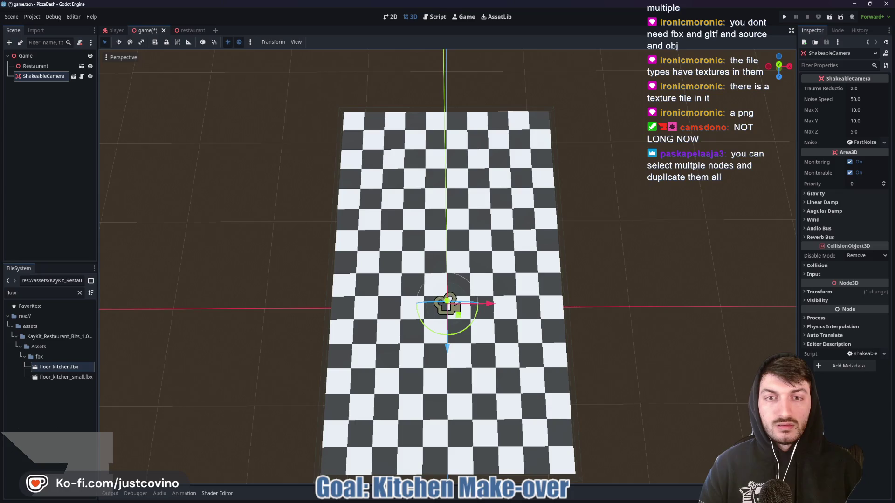
# Align the camera's transform with the current view and save game.tscn.
pyautogui.click(108, 60)
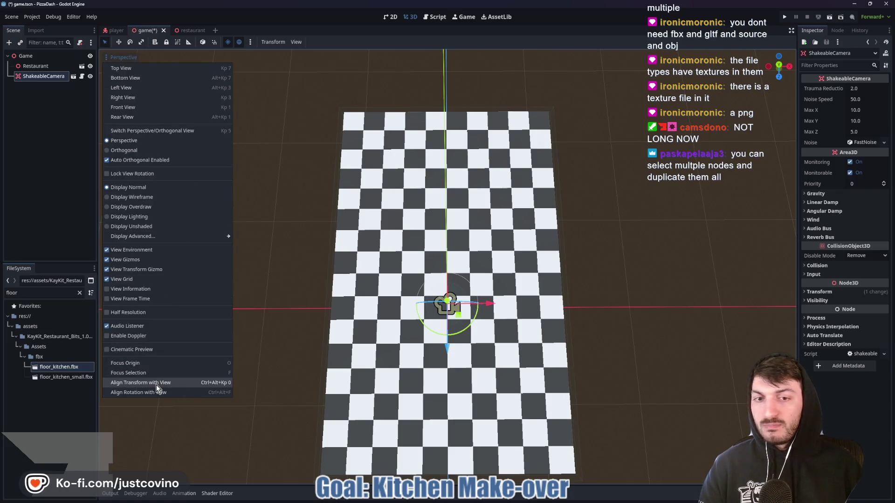
pyautogui.click(157, 386)
pyautogui.hotkey('ctrl', 's')
pyautogui.click(44, 55)
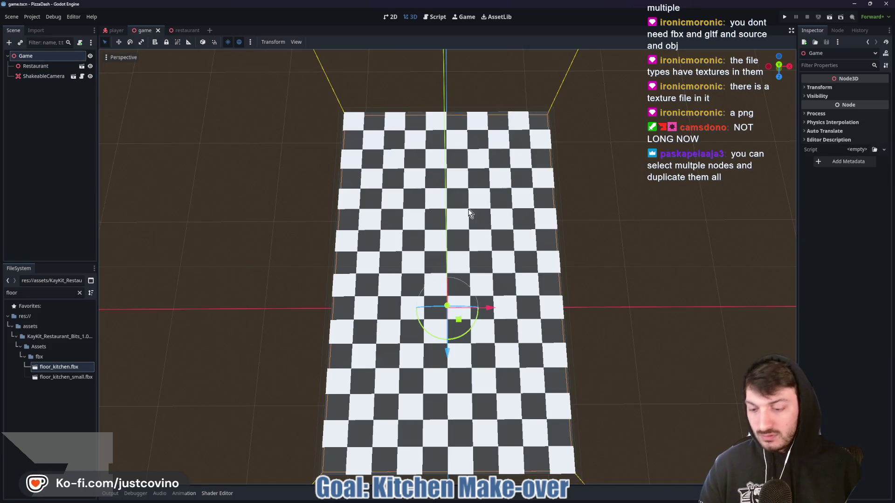
# Instance the player scene as a child of the Game node.
pyautogui.hotkey('ctrl', 'shift', 'a')
pyautogui.write('player')
pyautogui.press('Return')
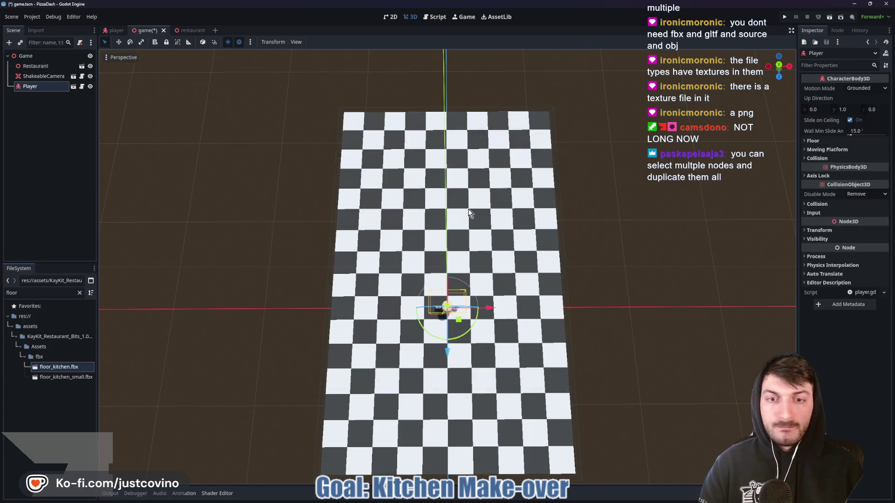
# Move the Player along Z and lift it slightly up its Y axis above the floor.
pyautogui.moveTo(556, 335); pyautogui.dragTo(458, 285)
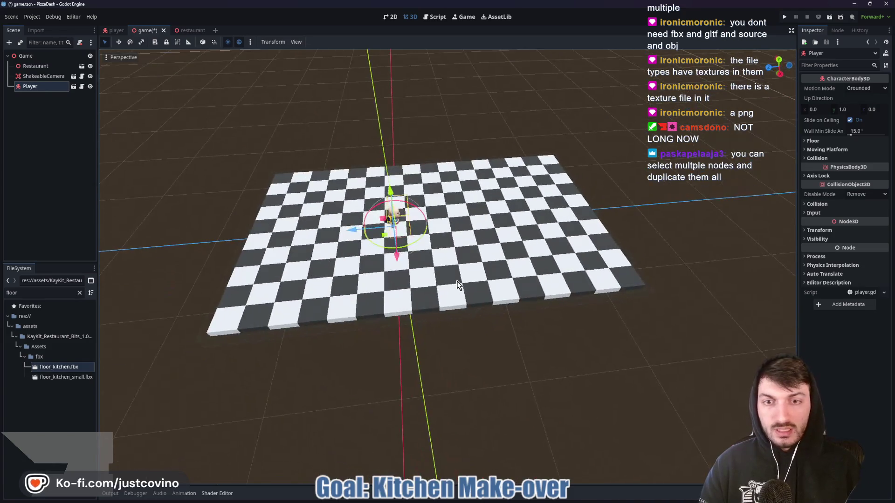
pyautogui.moveTo(341, 238); pyautogui.dragTo(222, 233)
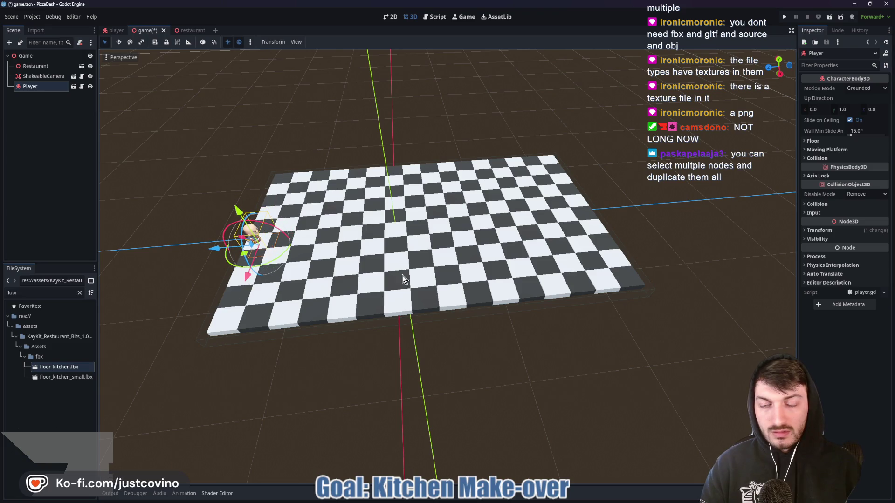
pyautogui.press('f')
pyautogui.scroll(5, 404, 279)
pyautogui.moveTo(448, 240)
pyautogui.mouseDown()
pyautogui.moveTo(443, 197)
pyautogui.moveTo(484, 262)
pyautogui.moveTo(509, 264)
pyautogui.mouseUp()
# Save the game scene, move its tab first among open scenes, and run the game with F5.
pyautogui.hotkey('ctrl', 's')
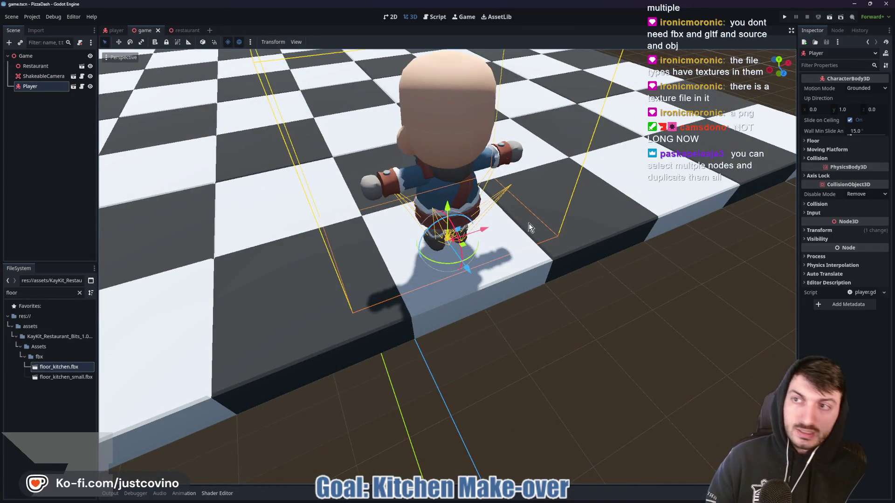
pyautogui.moveTo(144, 30)
pyautogui.mouseDown()
pyautogui.moveTo(111, 28)
pyautogui.moveTo(110, 36)
pyautogui.mouseUp()
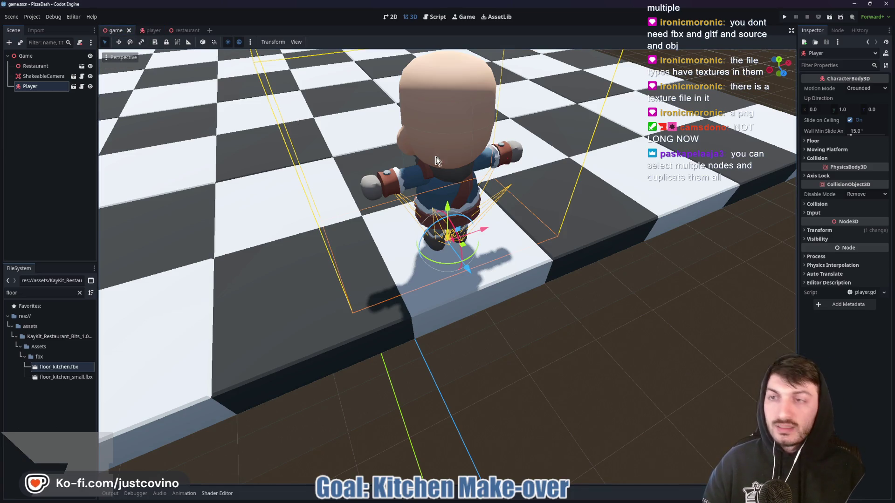
pyautogui.press('F5')
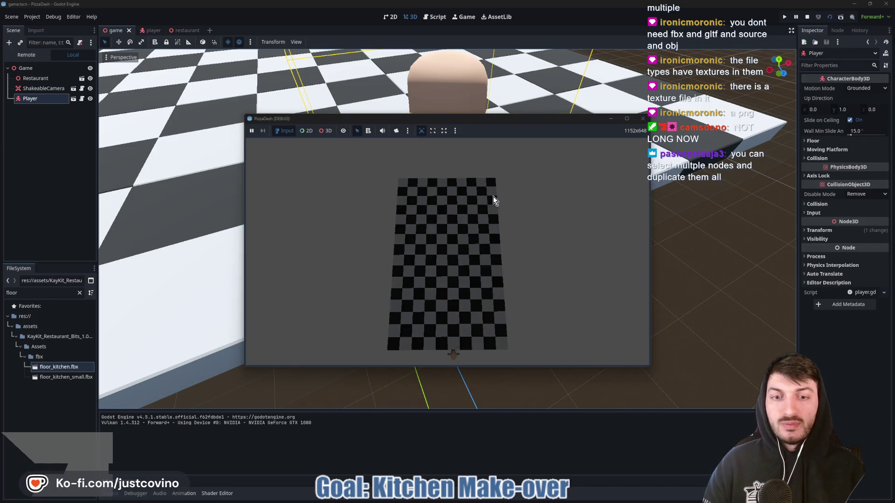
# Walk the player forward twice with W, then stop and relaunch the game.
pyautogui.press('w')
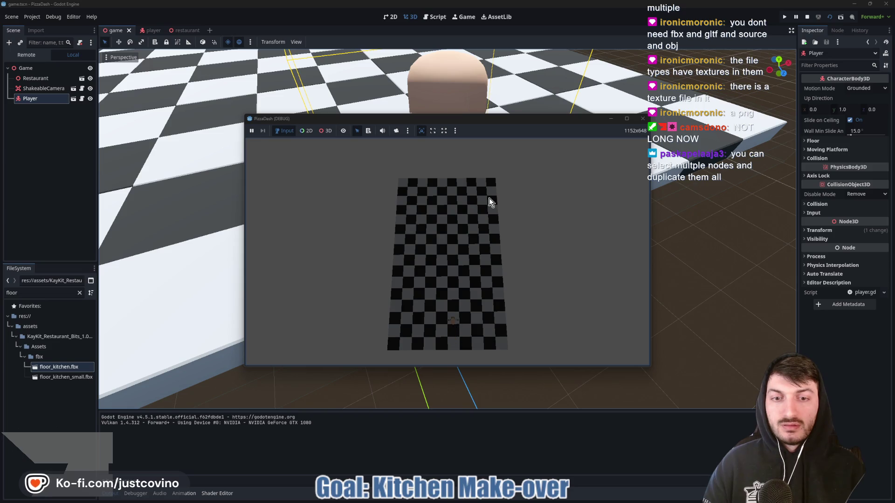
pyautogui.press('w')
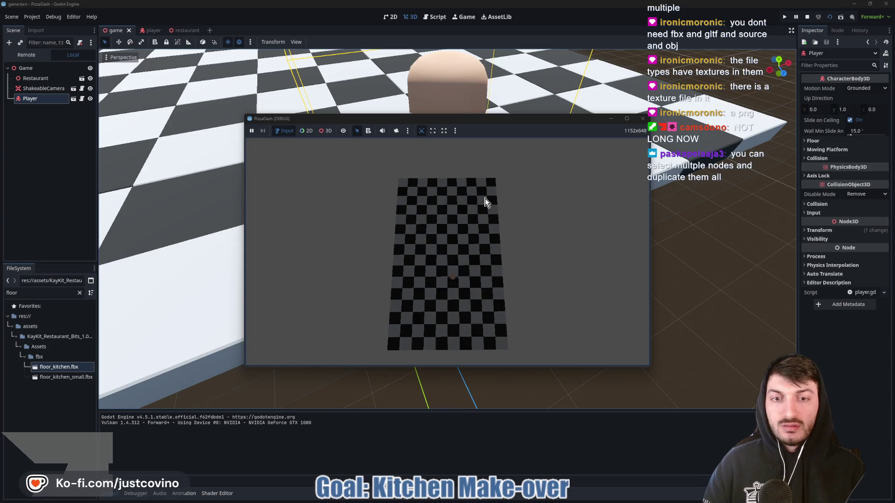
pyautogui.press('F8')
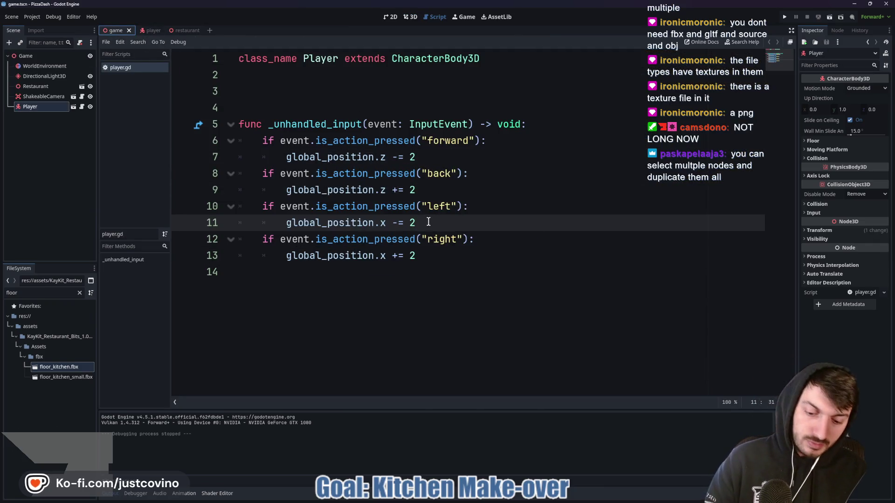
pyautogui.press('F5')
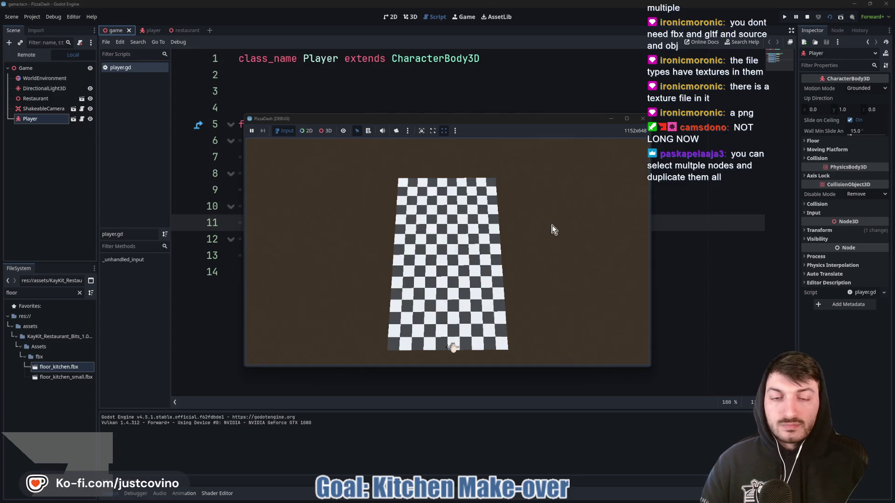
# Walk the player forward twice more, close the game, and return to the 3D view.
pyautogui.press('w')
pyautogui.press('w')
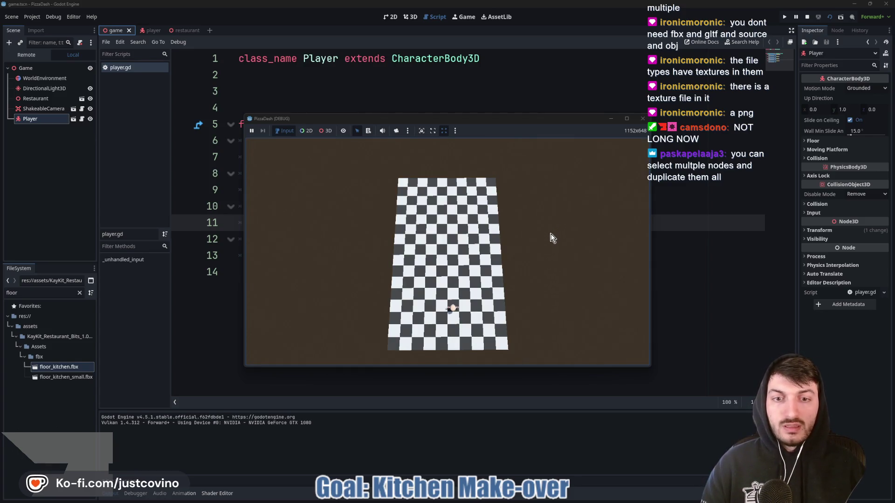
pyautogui.press('w')
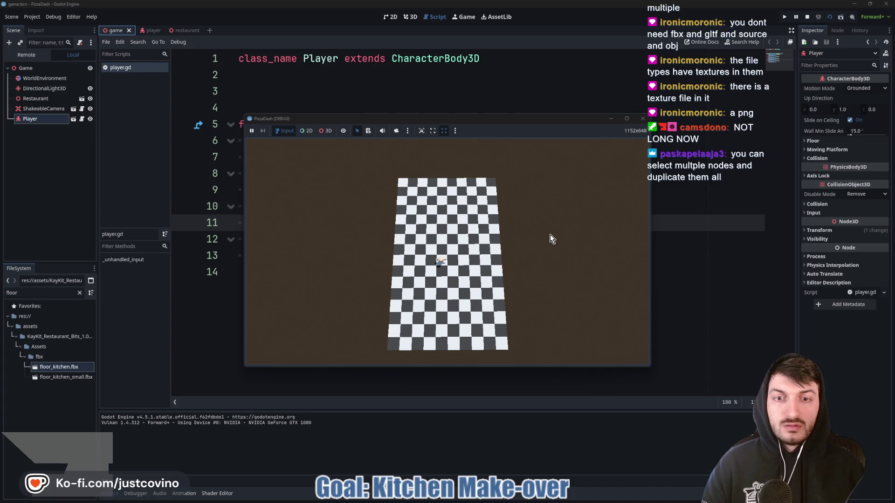
pyautogui.click(643, 118)
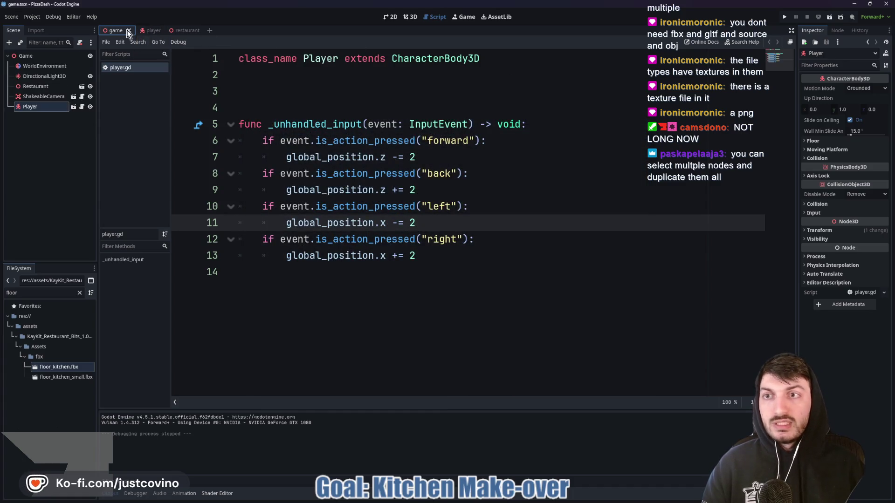
pyautogui.click(410, 17)
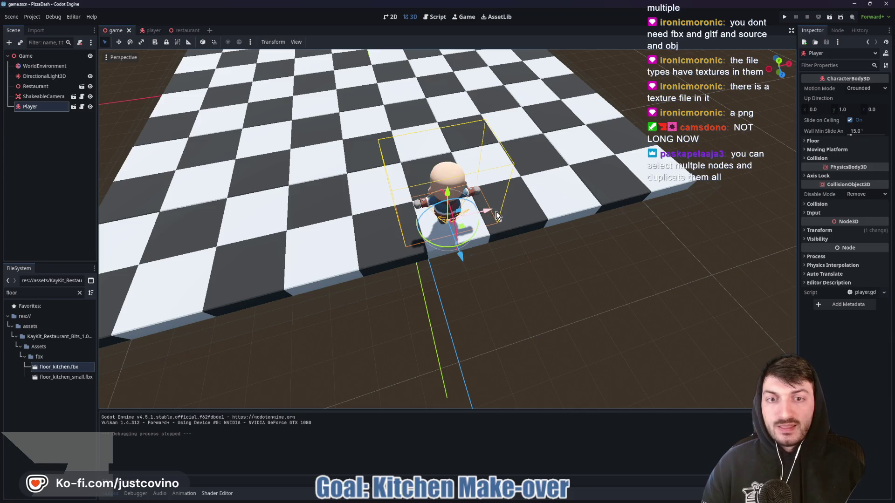
# From a top-down view, nudge the Player along X onto its floor tile and save.
pyautogui.click(781, 60)
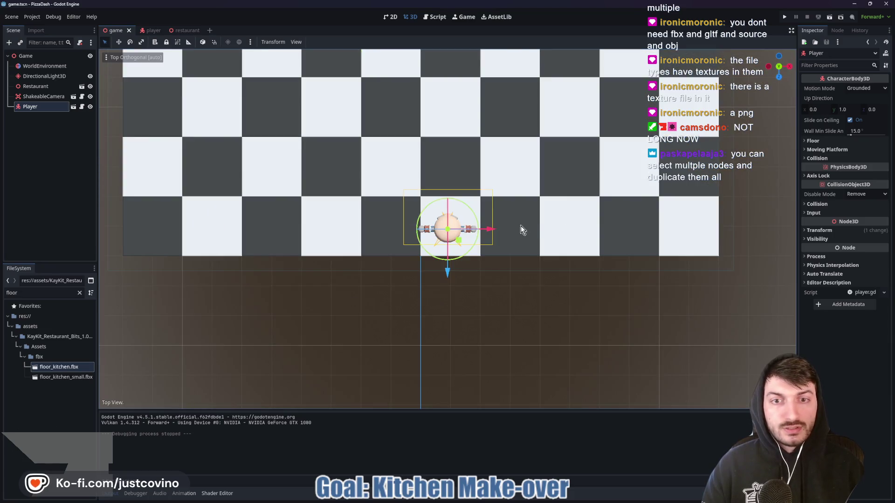
pyautogui.moveTo(446, 274); pyautogui.dragTo(447, 272)
pyautogui.moveTo(490, 227); pyautogui.dragTo(493, 228)
pyautogui.hotkey('ctrl', 's')
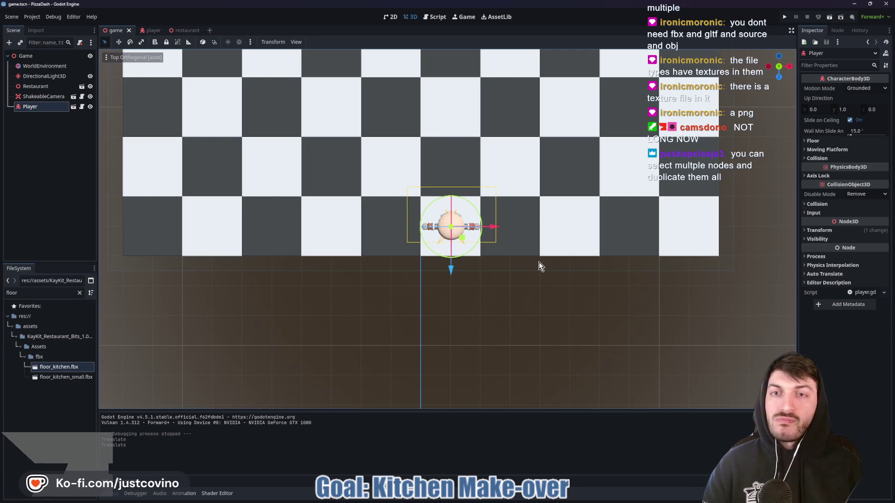
# Run the game, walk the player forward, back and left, then close it.
pyautogui.press('F5')
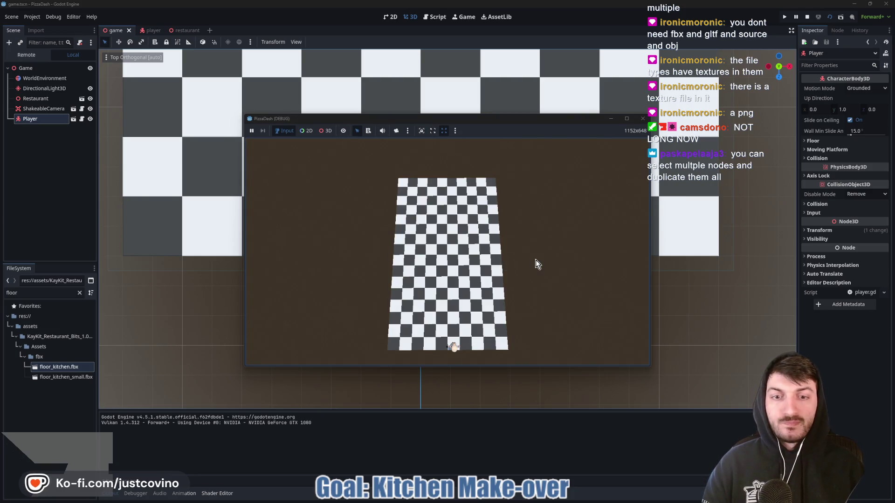
pyautogui.press('w')
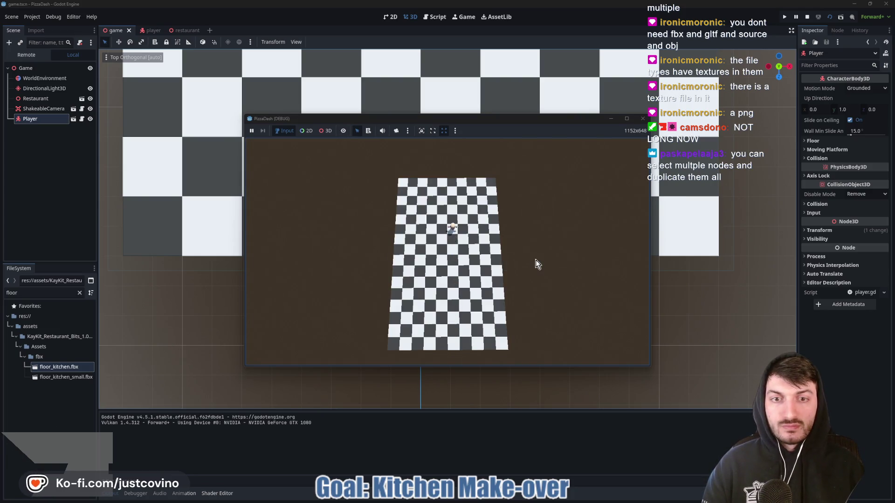
pyautogui.press('s')
pyautogui.press('a')
pyautogui.press('s')
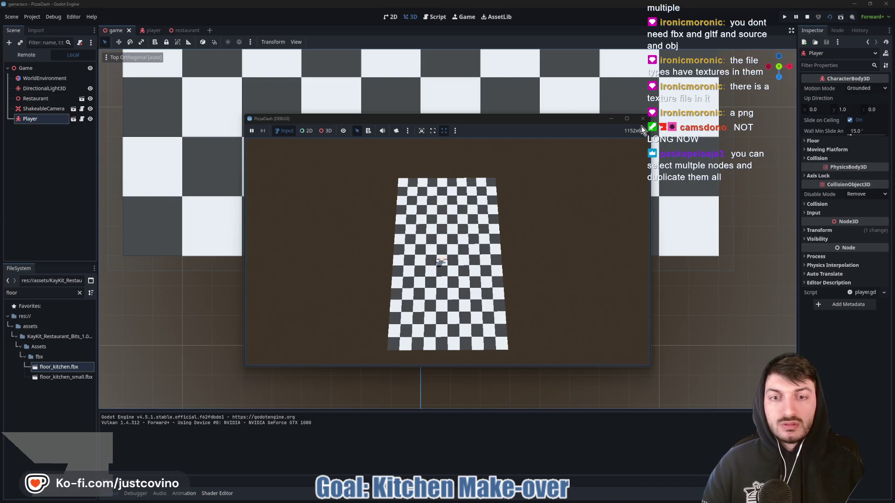
pyautogui.click(643, 120)
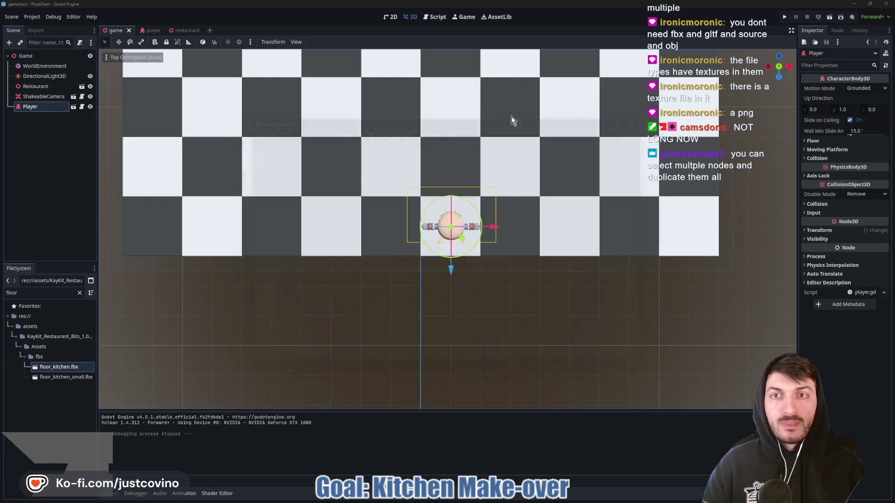
# Select the ShakeableCamera and zoom out to see the whole floor and camera.
pyautogui.click(26, 96)
pyautogui.scroll(-5, 468, 171)
pyautogui.moveTo(471, 147); pyautogui.dragTo(468, 250)
pyautogui.scroll(-3, 467, 252)
pyautogui.moveTo(493, 205)
pyautogui.mouseDown()
pyautogui.moveTo(501, 231)
pyautogui.moveTo(504, 217)
pyautogui.mouseUp()
pyautogui.scroll(-2, 500, 231)
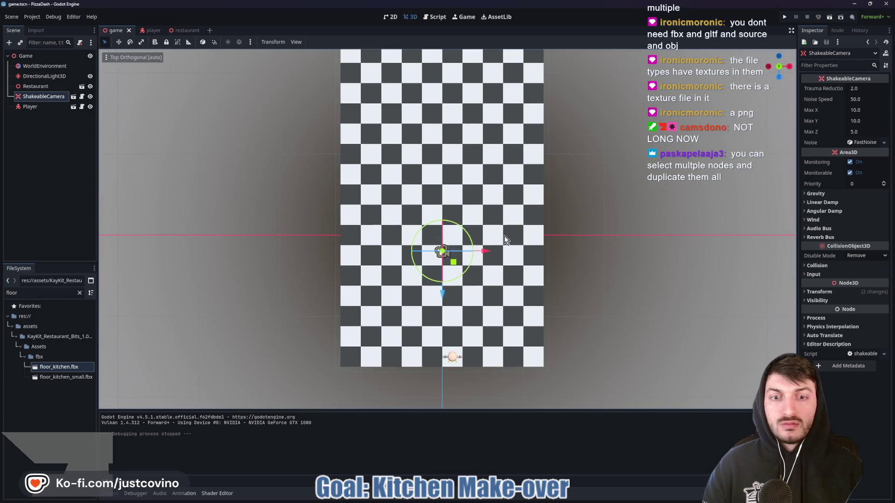
# Align the ShakeableCamera with a high-angle view down the floor, save, and run the game.
pyautogui.moveTo(521, 269)
pyautogui.mouseDown()
pyautogui.moveTo(522, 219)
pyautogui.moveTo(426, 202)
pyautogui.moveTo(513, 210)
pyautogui.moveTo(525, 226)
pyautogui.moveTo(535, 156)
pyautogui.moveTo(533, 199)
pyautogui.mouseUp()
pyautogui.click(779, 60)
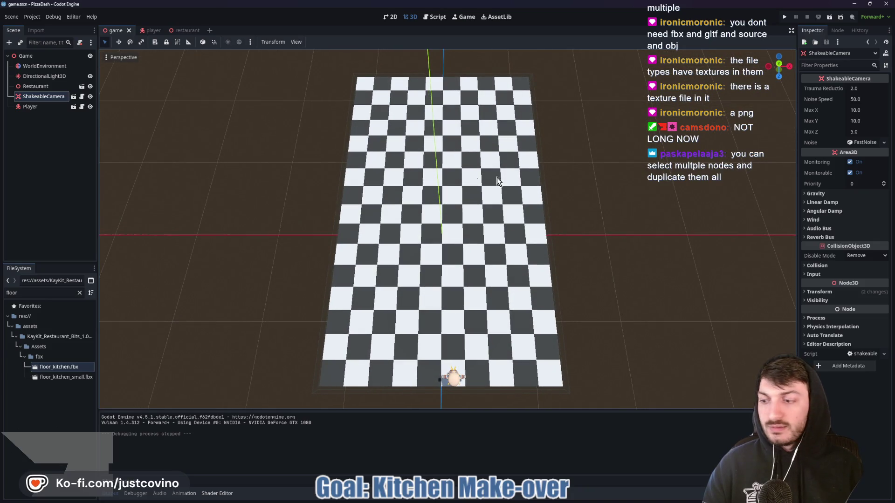
pyautogui.click(122, 57)
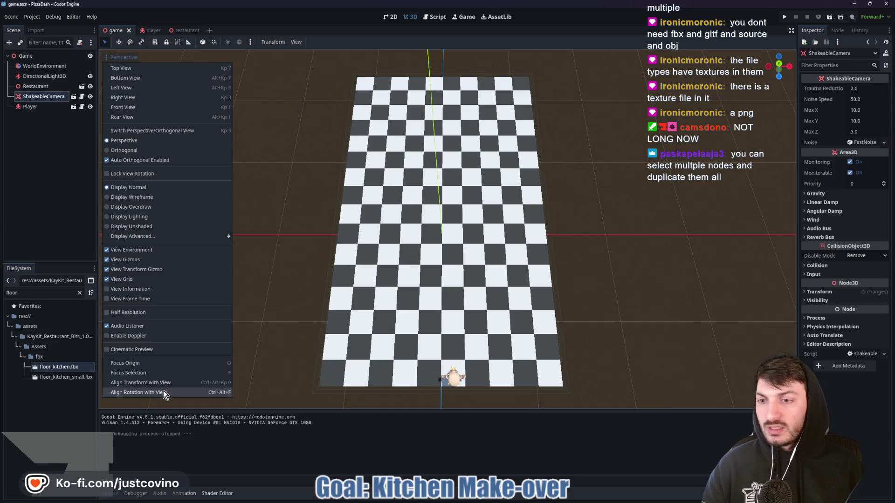
pyautogui.click(161, 392)
pyautogui.hotkey('ctrl', 's')
pyautogui.press('F5')
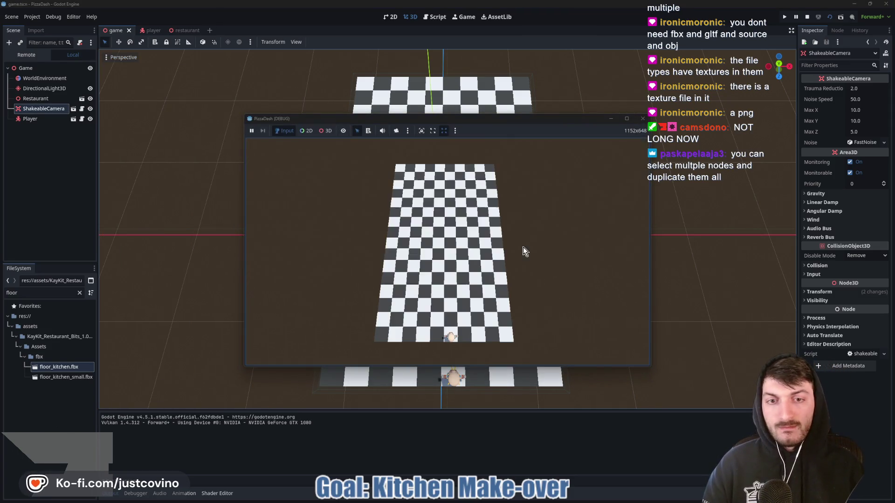
# Walk the player forward, right, back and left across the floor using W, A, S and D.
pyautogui.press('w')
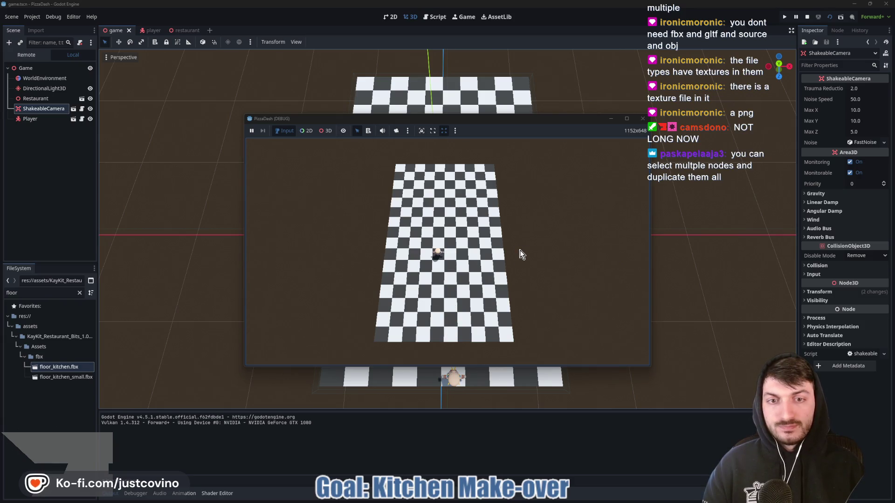
pyautogui.press('d')
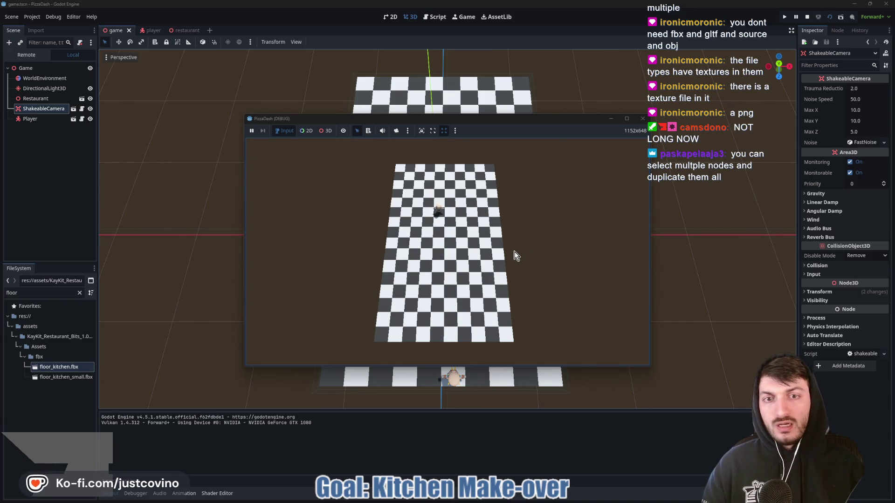
pyautogui.press('s')
pyautogui.press('a')
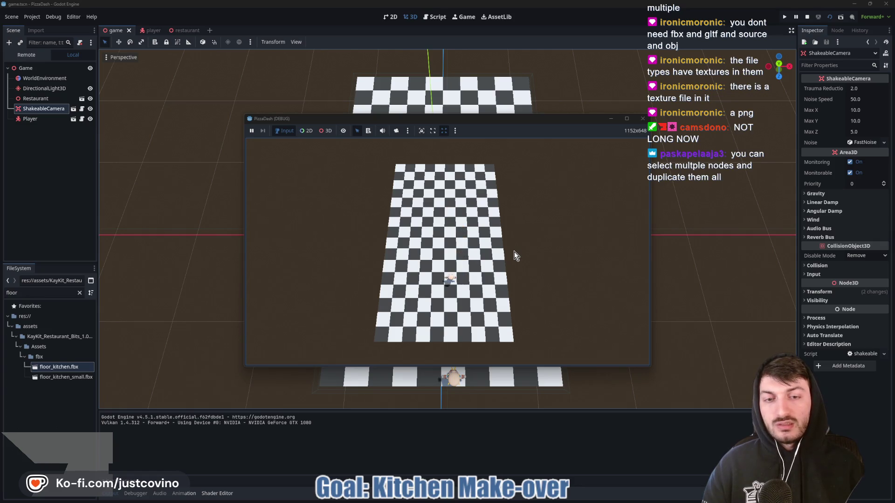
pyautogui.press('d')
pyautogui.press('w')
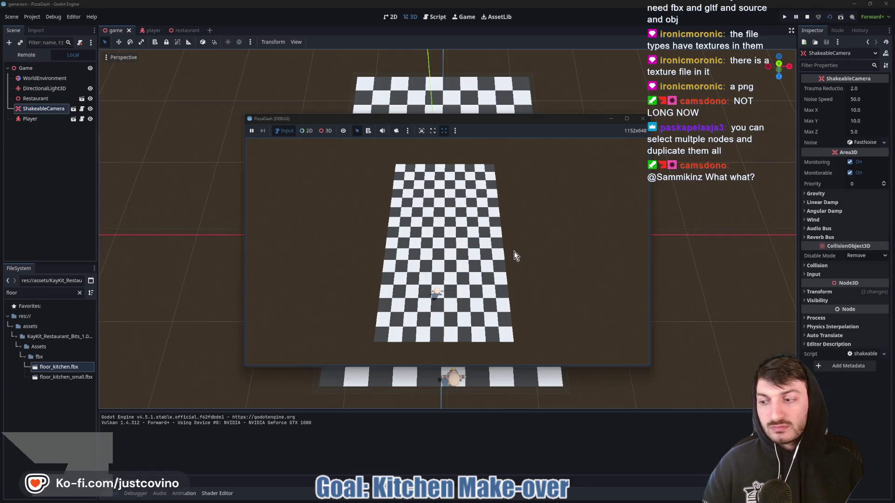
pyautogui.press('s')
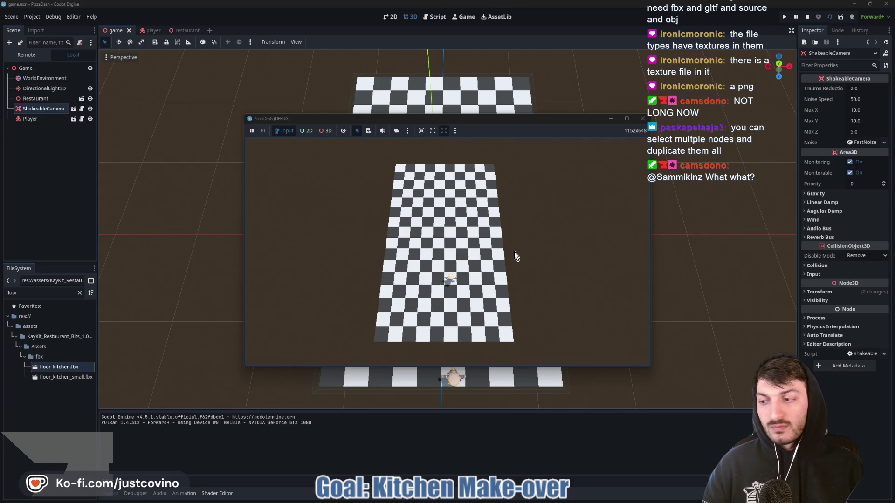